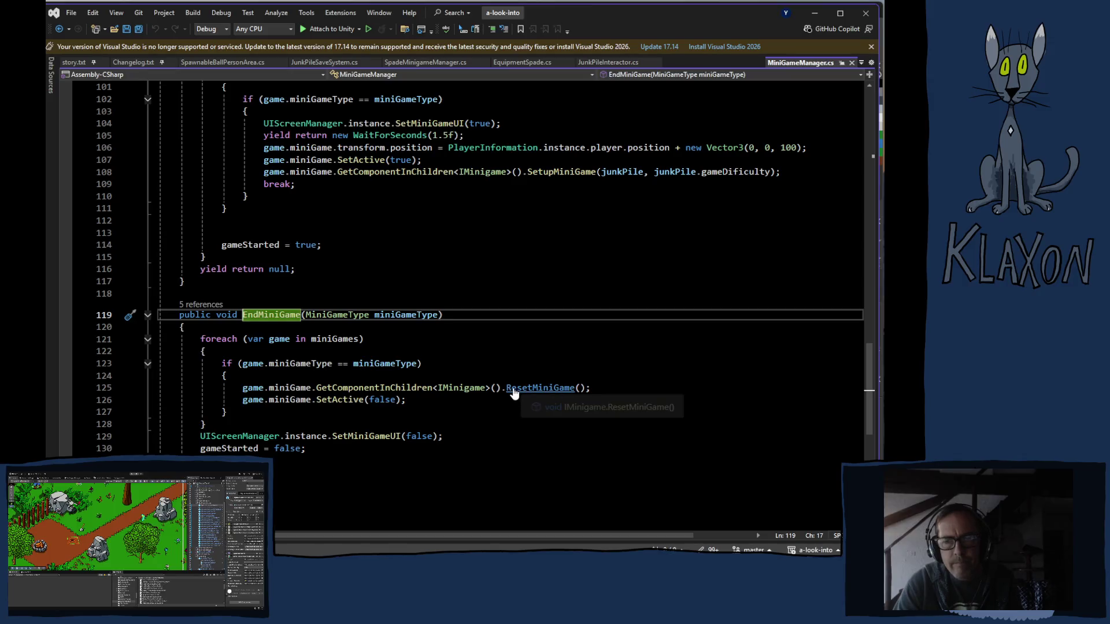
In SpadeMinigameManager.cs, place the cursor on empty line 217 after the EndMiniGame call.
click(404, 63)
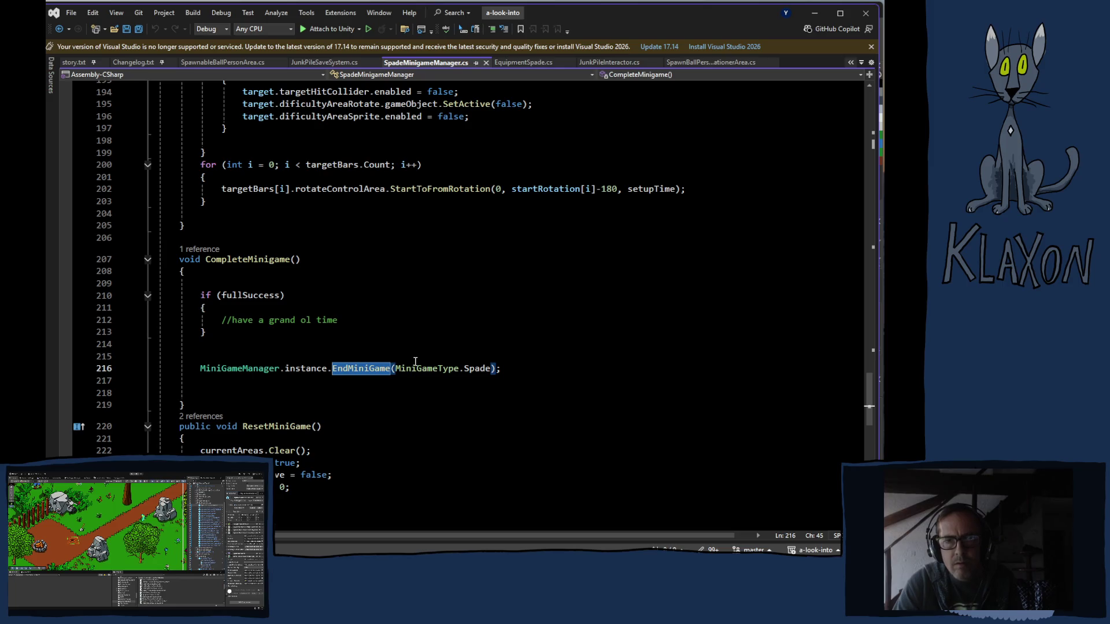
scroll(407, 340, down, 1)
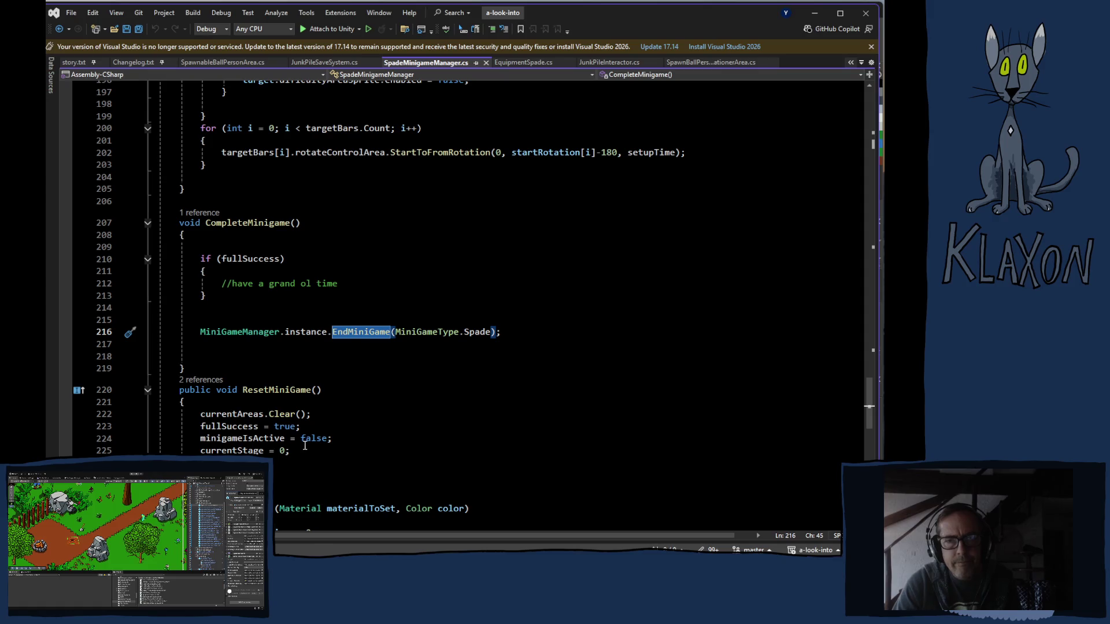
click(221, 345)
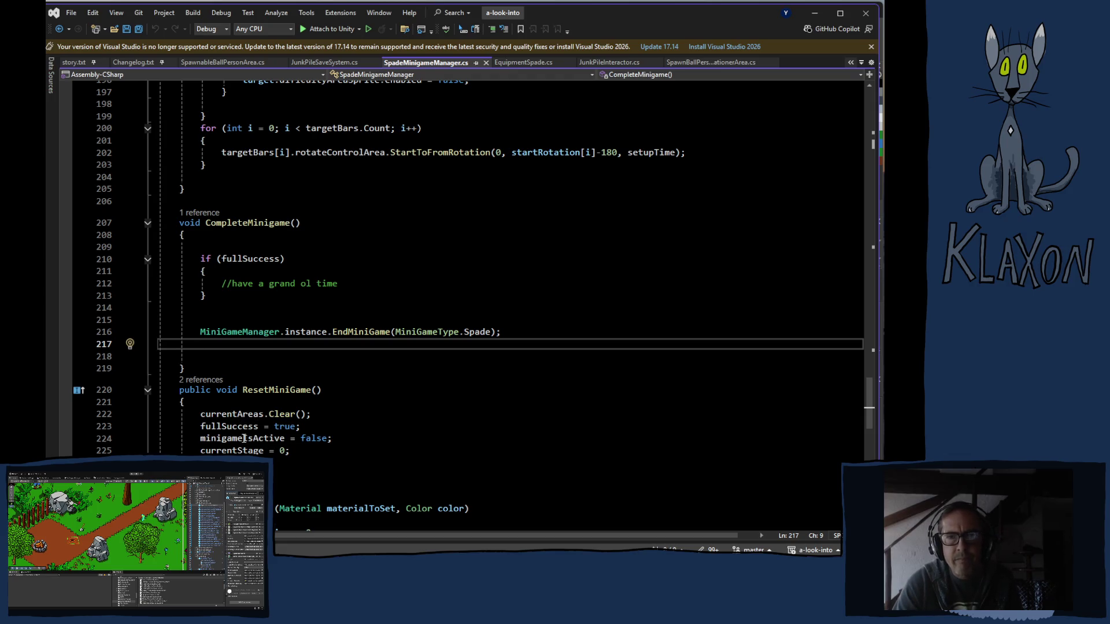
scroll(281, 330, up, 8)
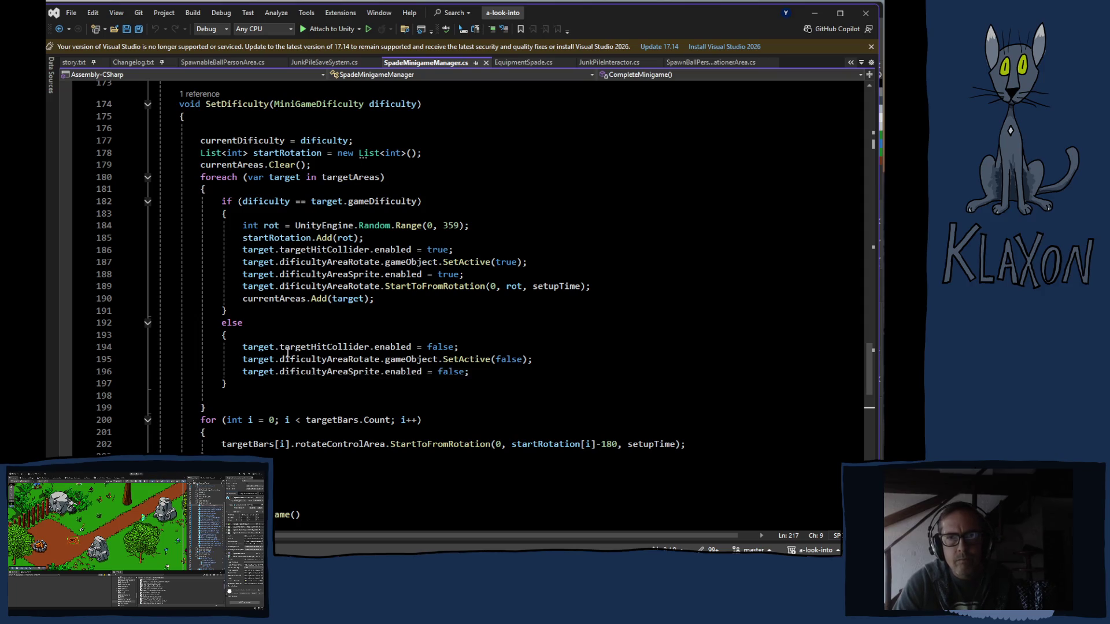
mouse_move(294, 347)
scroll(294, 344, down, 7)
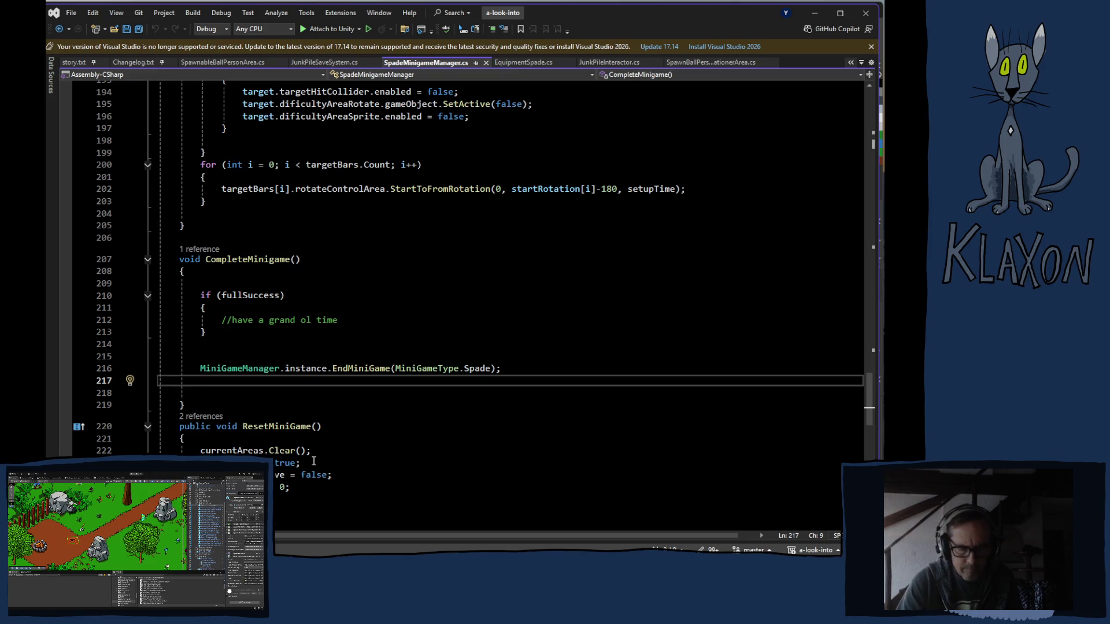
Begin an if( statement on line 217, scrolling the surrounding code for reference.
text(if()
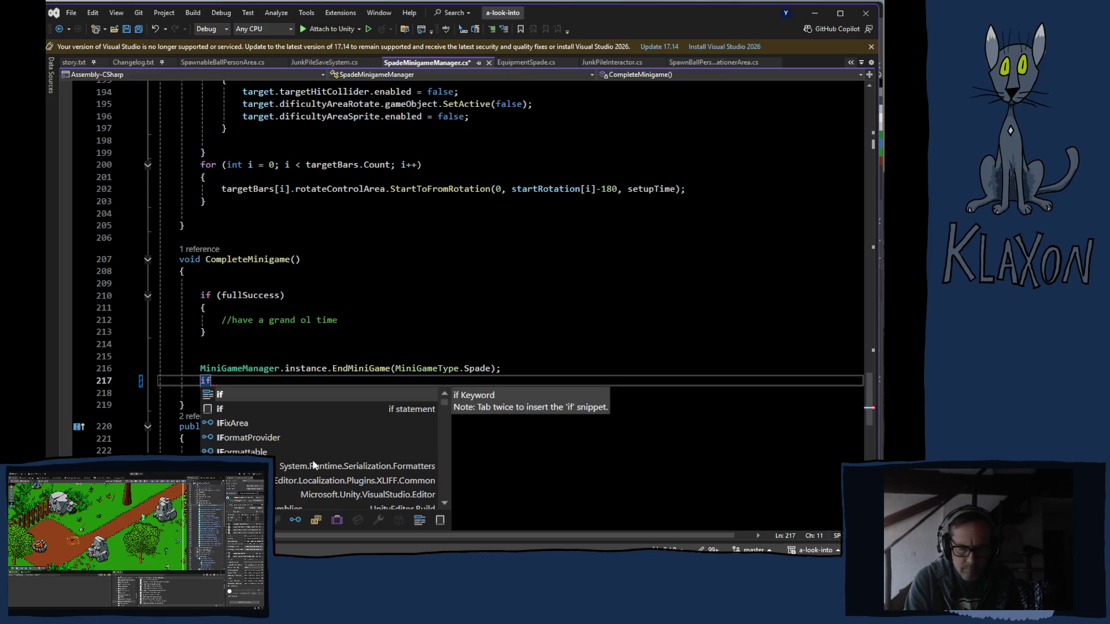
scroll(314, 461, up, 19)
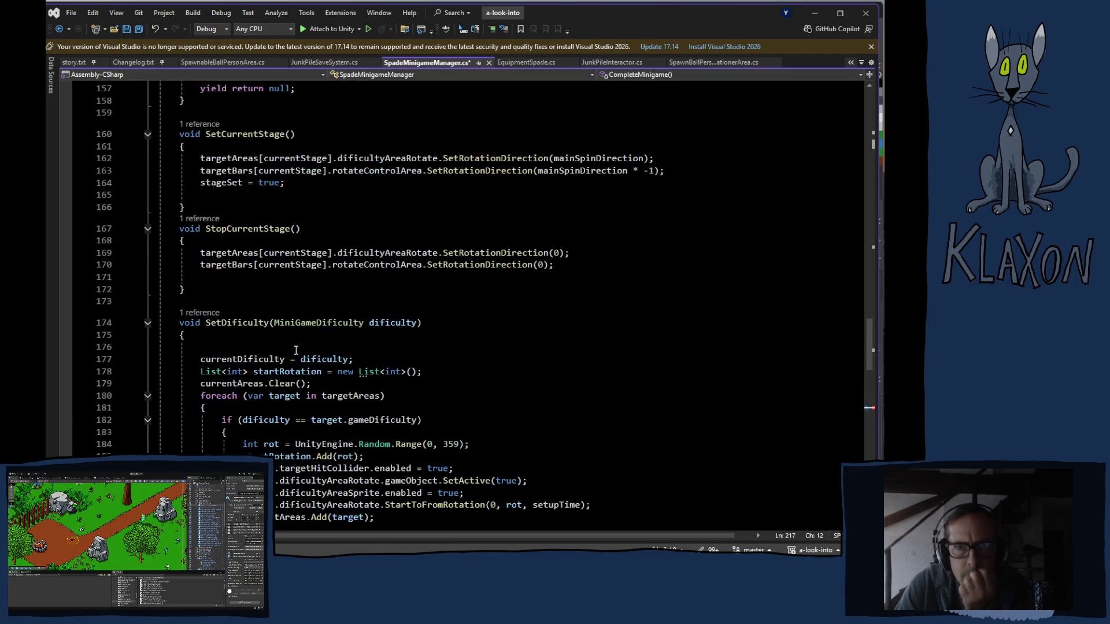
scroll(296, 353, up, 18)
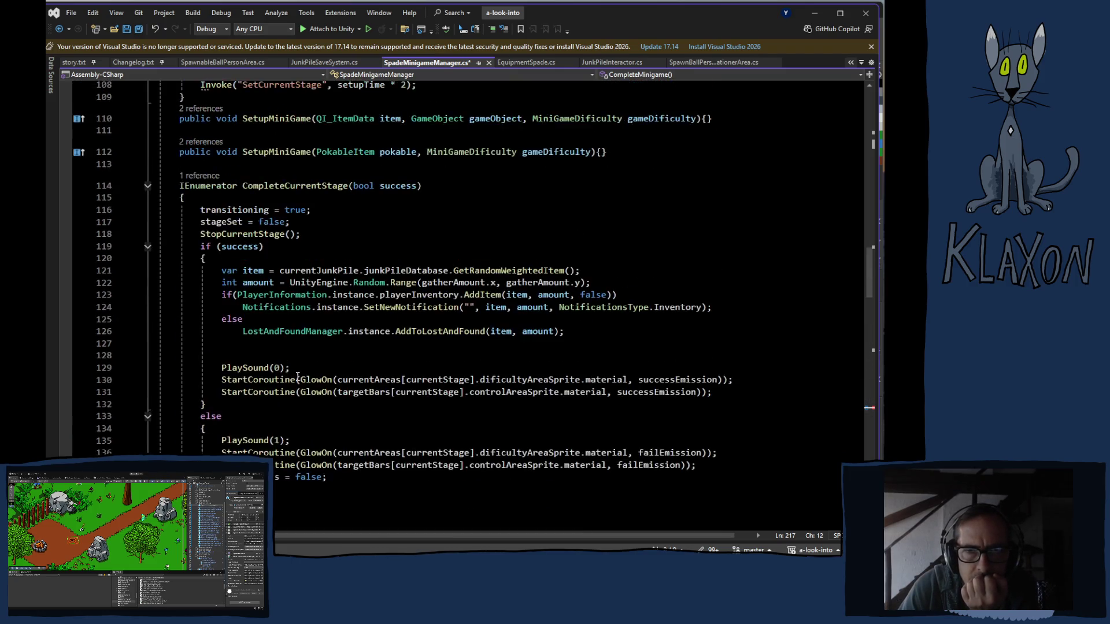
scroll(306, 375, up, 18)
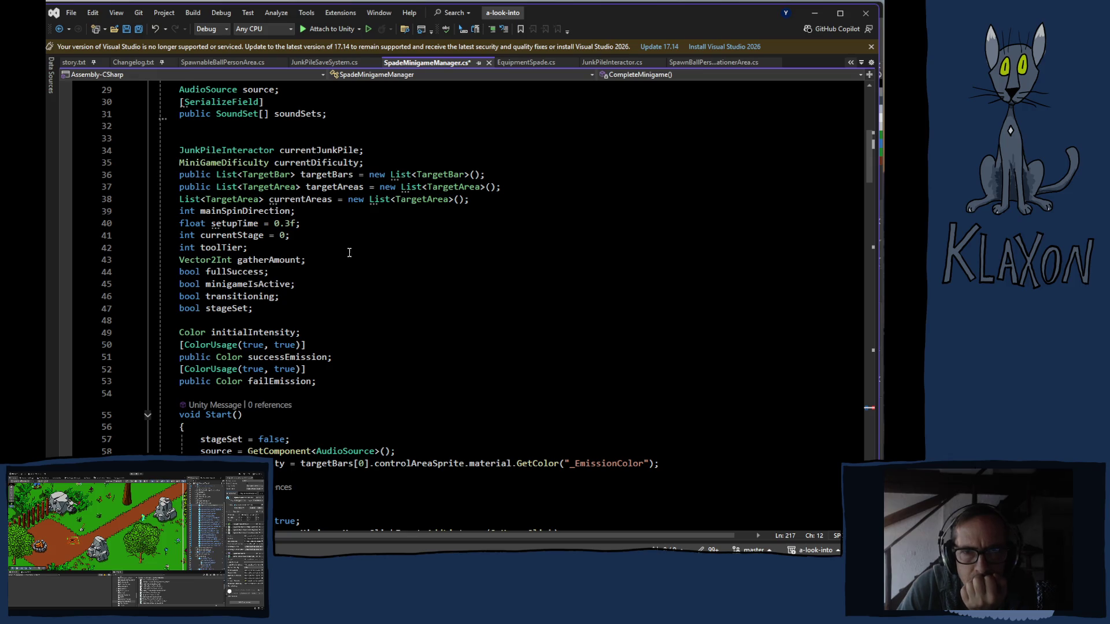
scroll(344, 252, down, 20)
scroll(384, 273, down, 20)
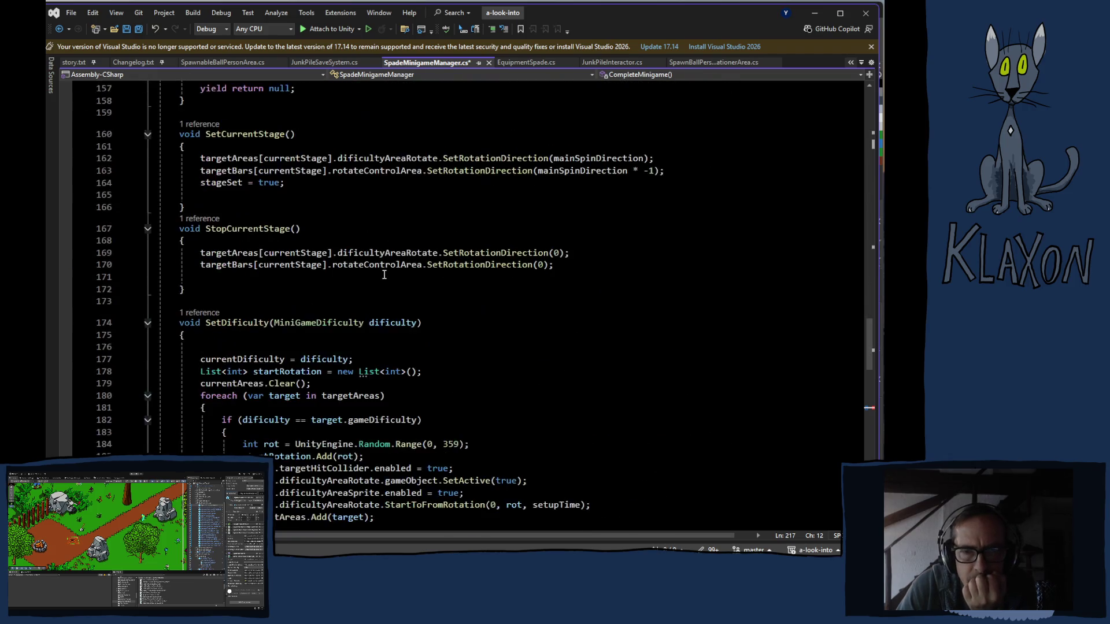
scroll(386, 278, up, 7)
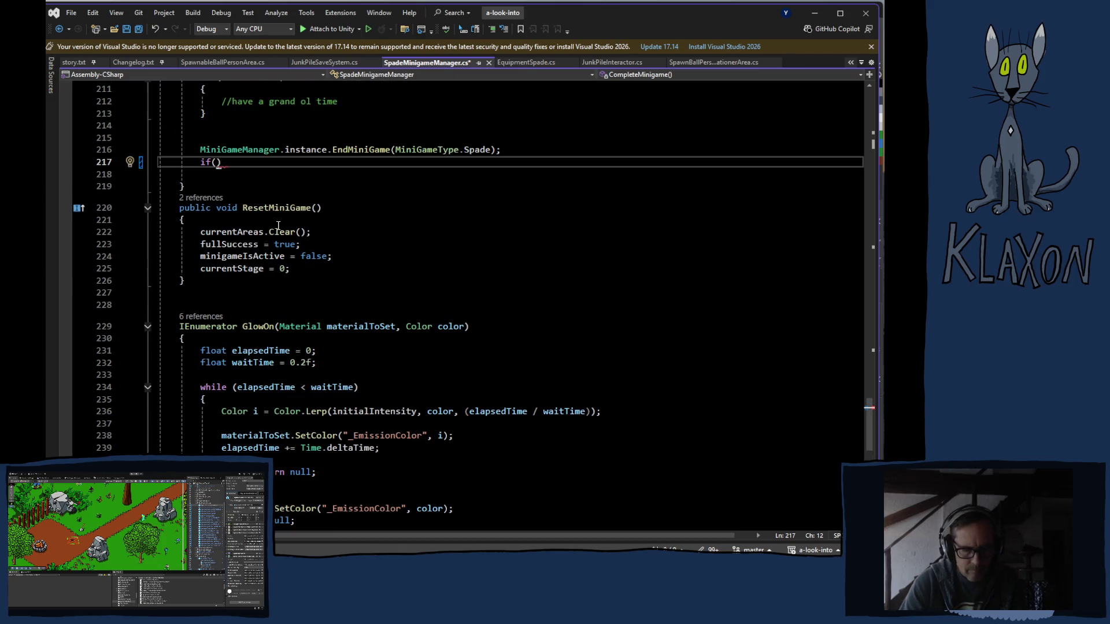
Complete the condition to currentJunkPile.gameObject.TryGetComponent( using IntelliSense.
text(curr)
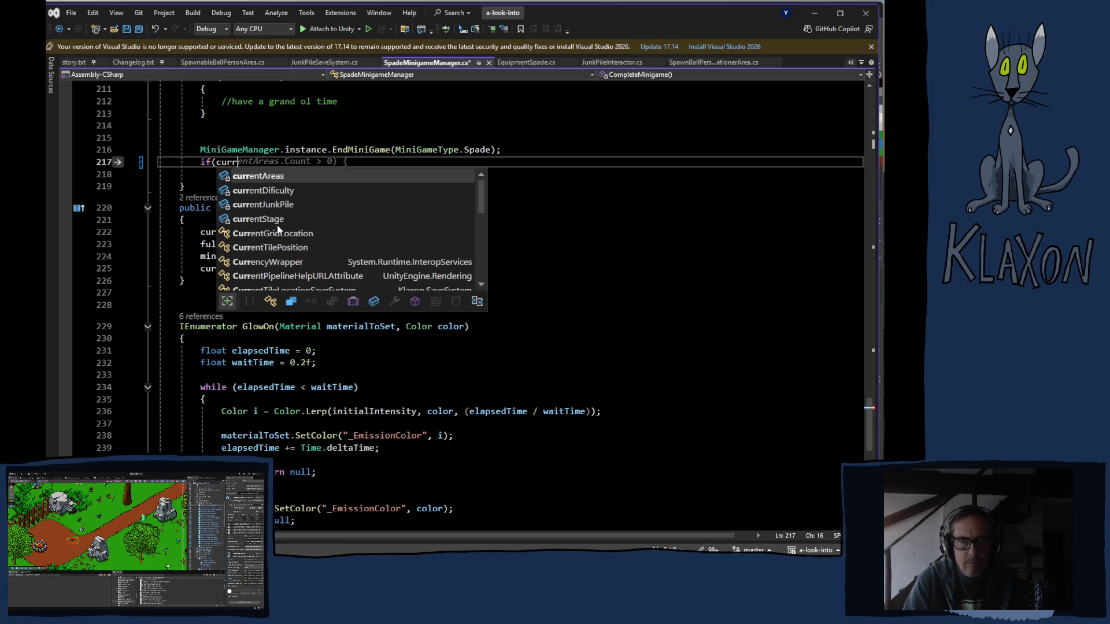
key(Down)
key(Down)
key(Tab)
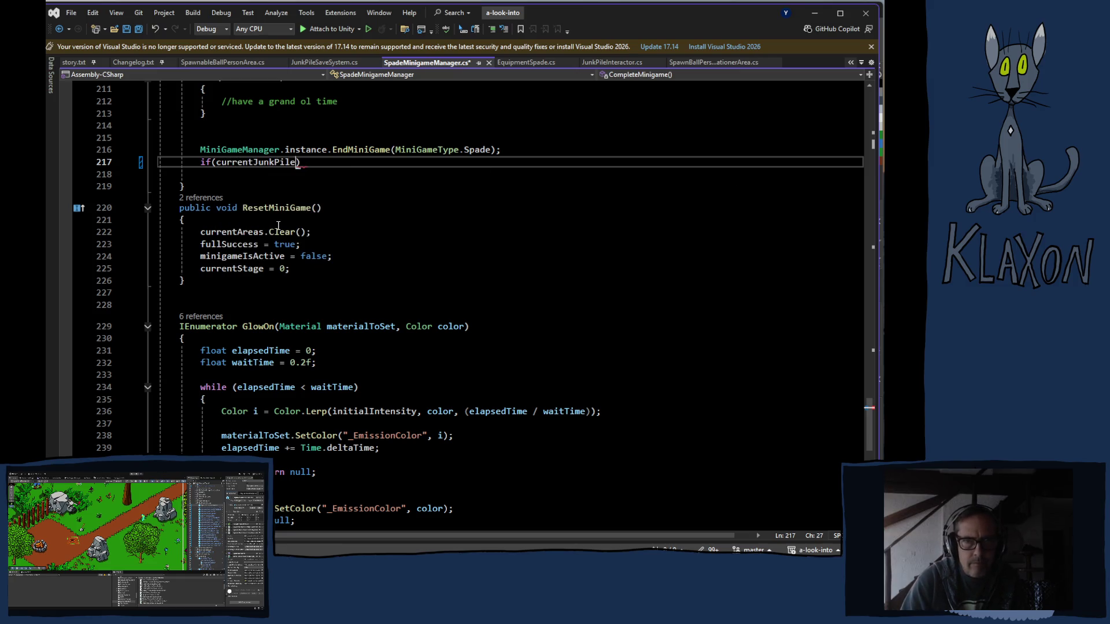
text(.ga)
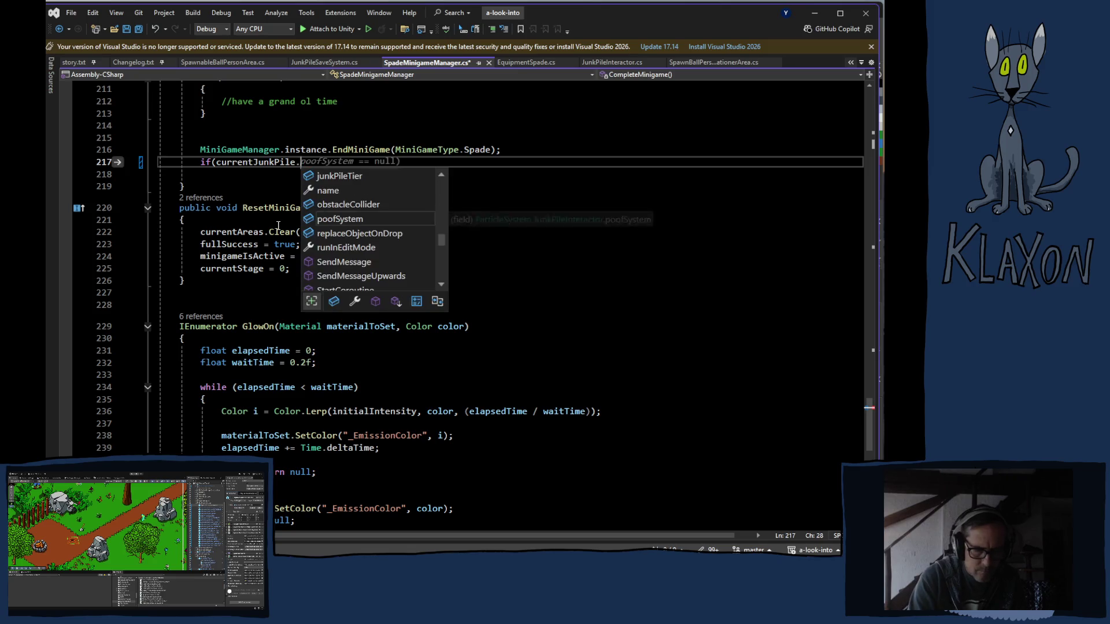
key(Down)
key(Tab)
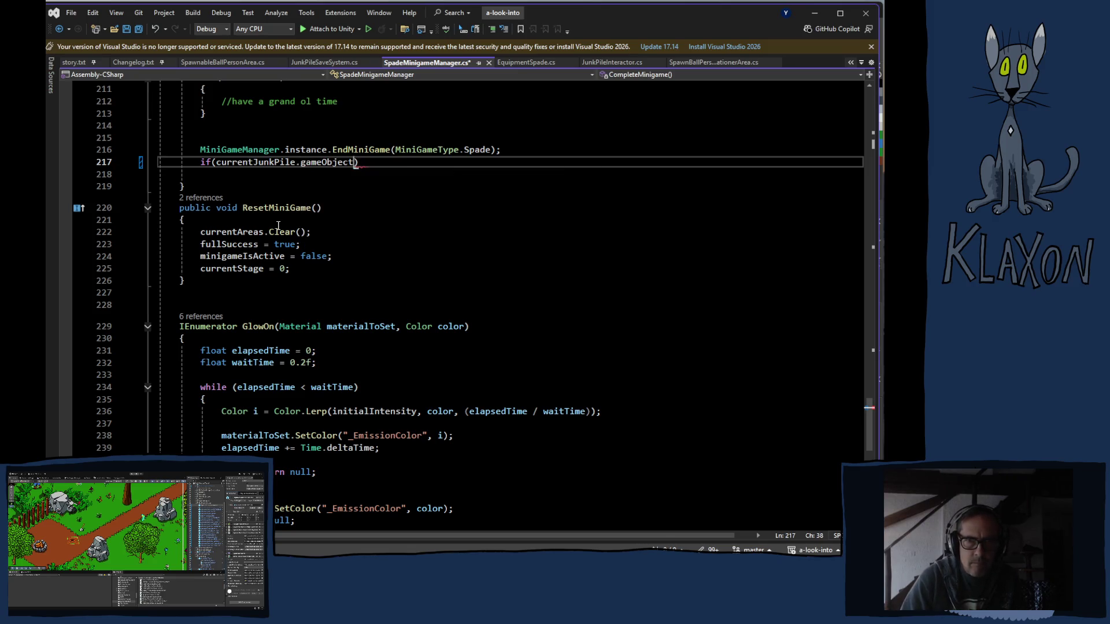
text(.t)
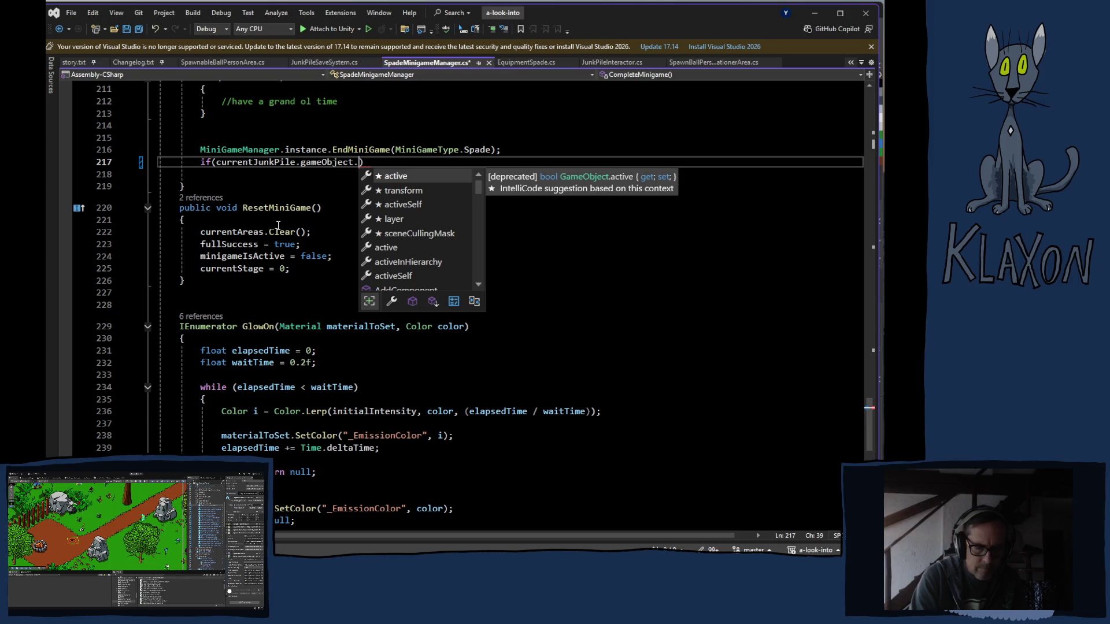
text(ry)
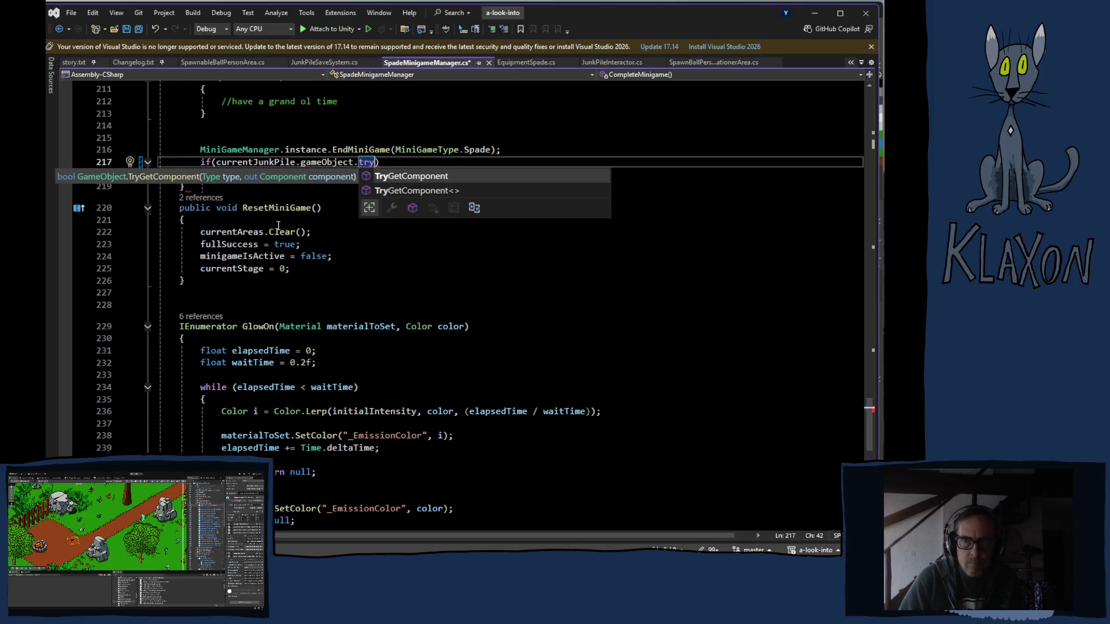
key(Tab)
text(()
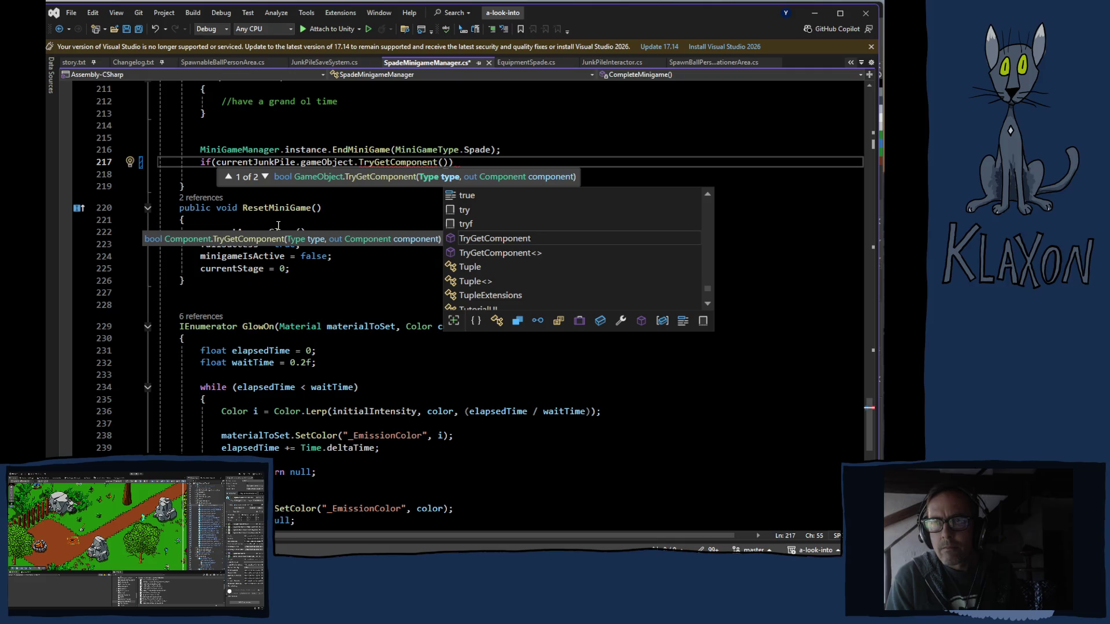
Type spa as the type argument, browse the suggestions, and view SpawnBallPersonLocationerArea.cs.
text(spa)
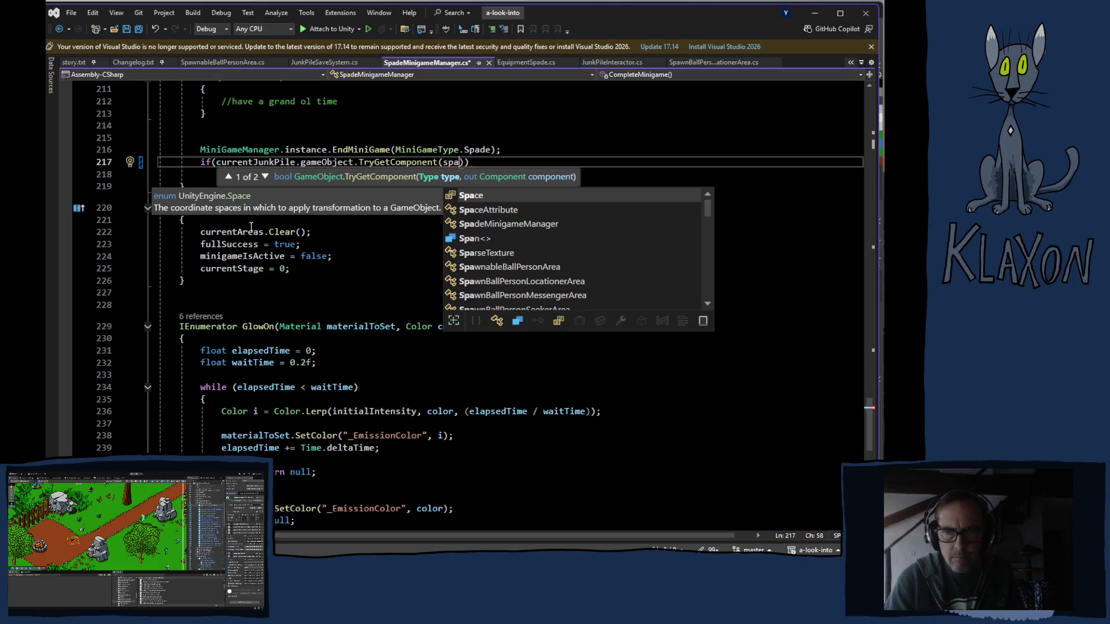
scroll(549, 246, down, 2)
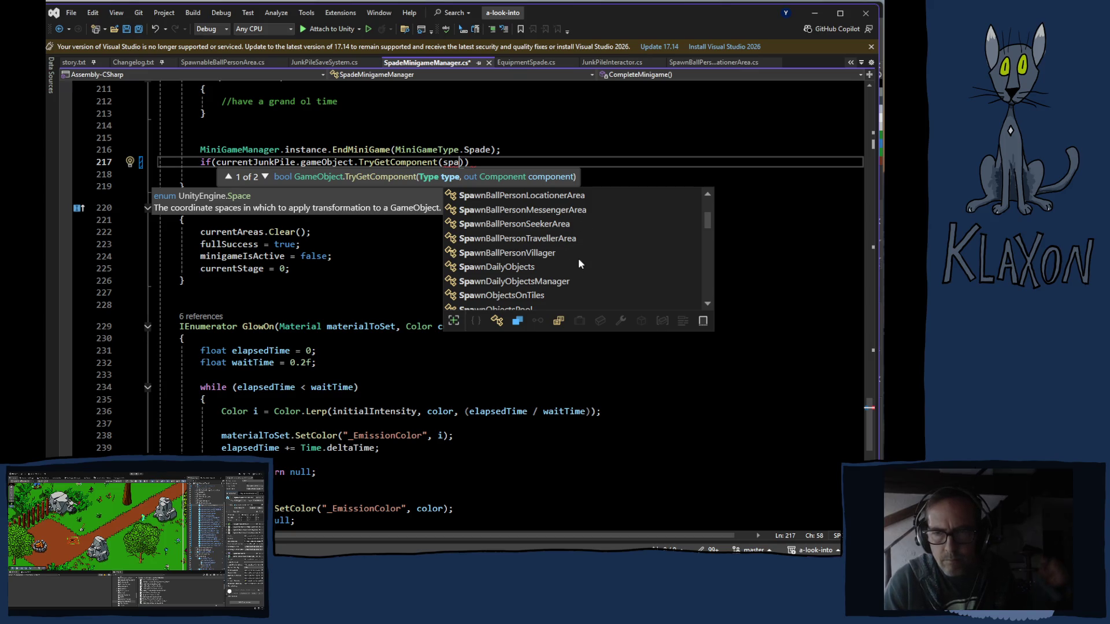
scroll(588, 249, down, 1)
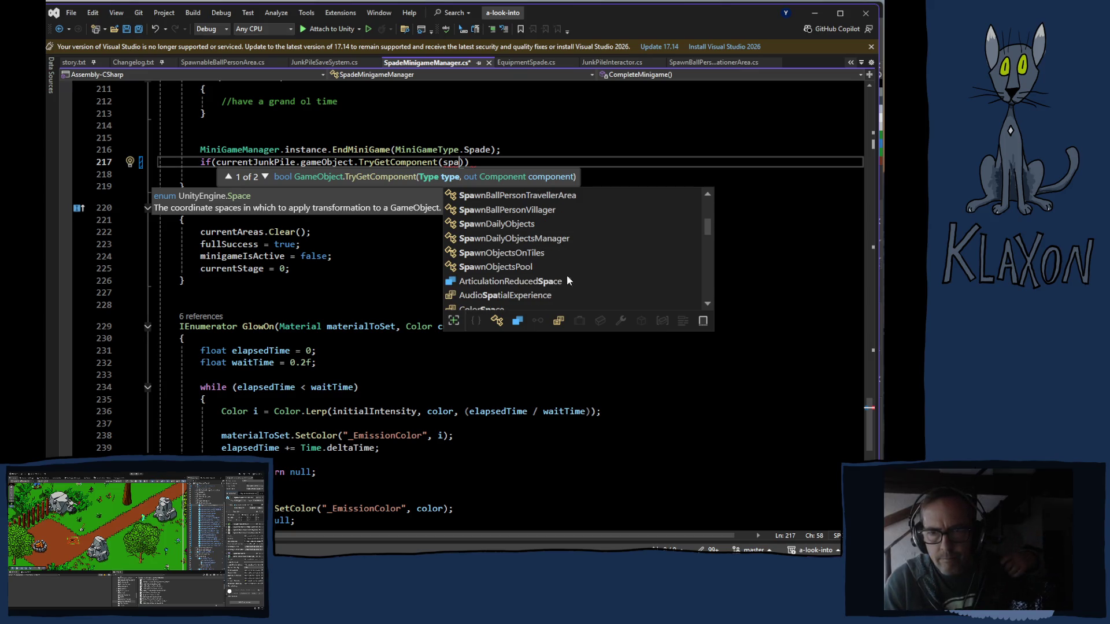
scroll(554, 277, down, 2)
scroll(550, 276, up, 5)
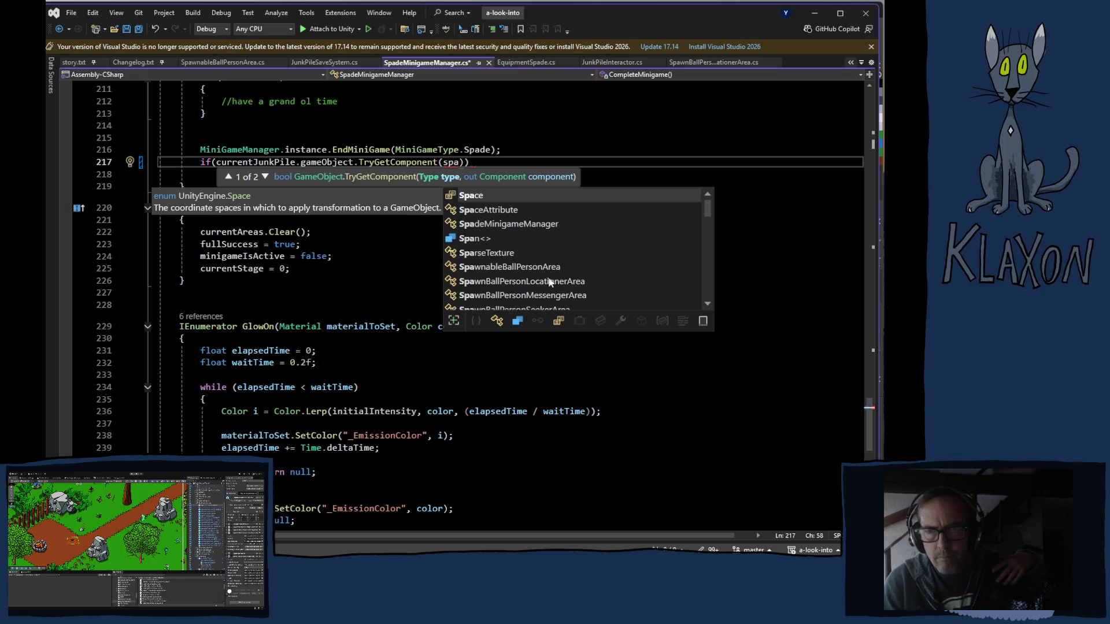
click(713, 62)
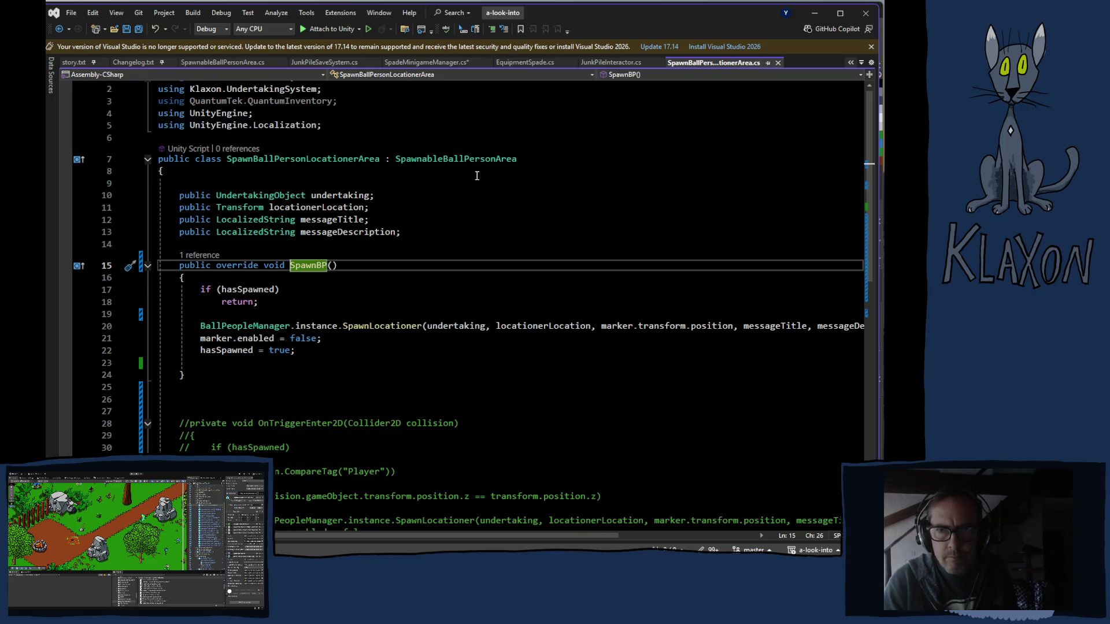
double_click(434, 161)
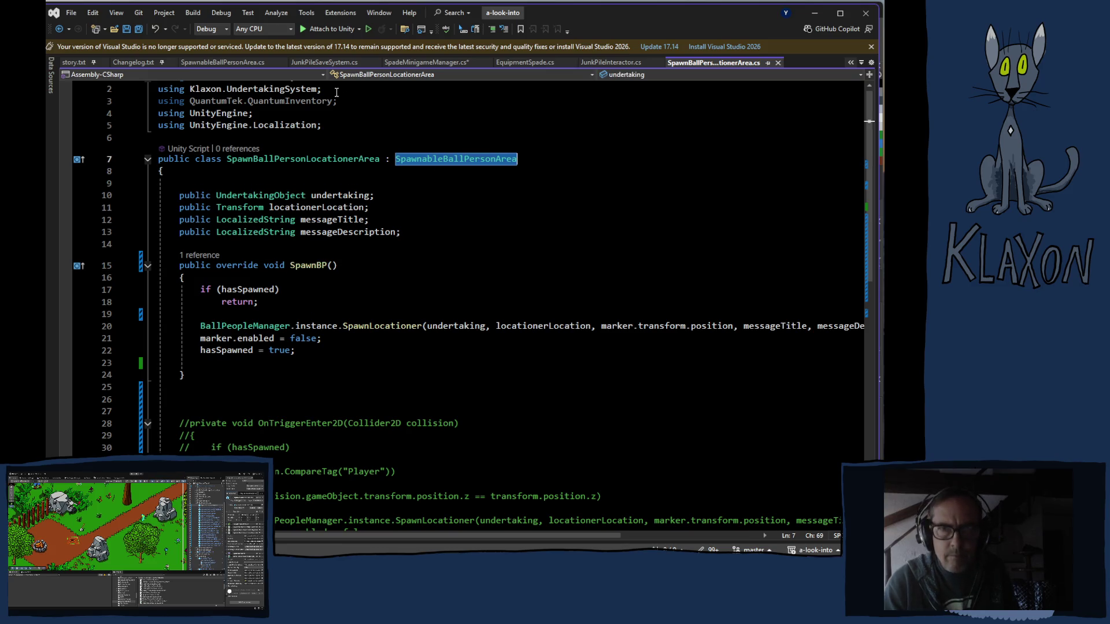
click(437, 62)
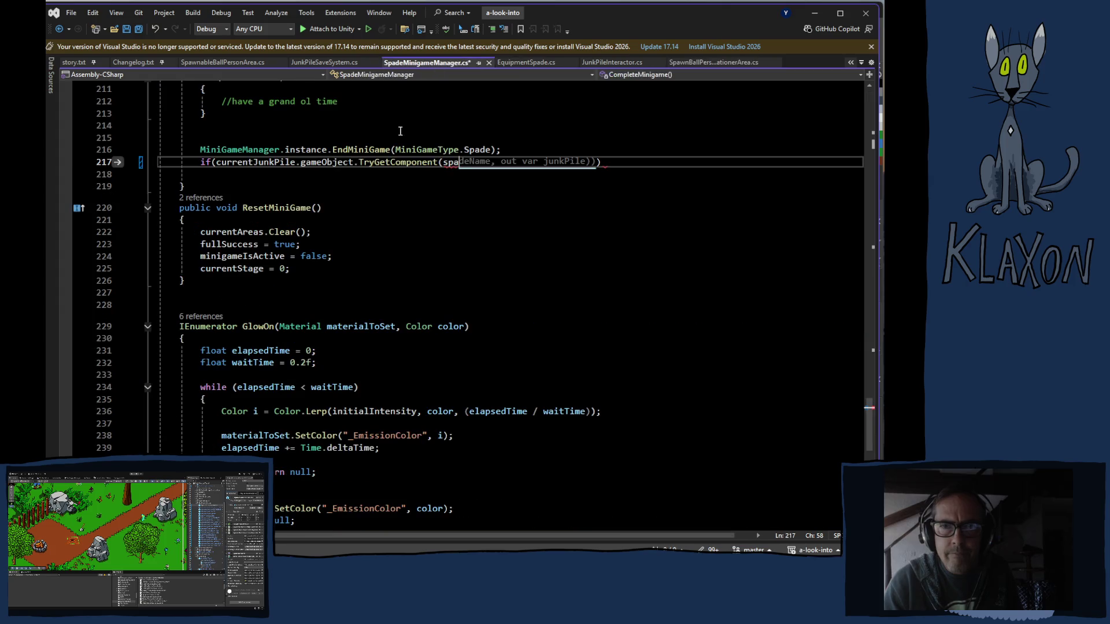
click(461, 163)
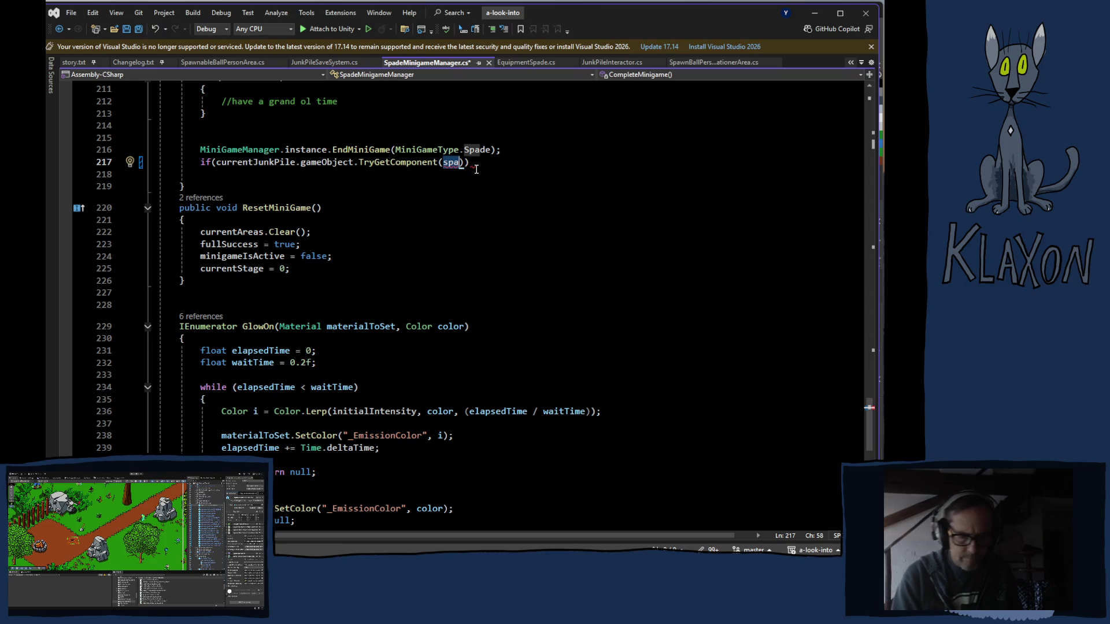
text(o)
Finish the check with an out SpawnableBallPersonArea spawnableBallPerson argument and close the if.
key(ctrl+space)
key(Tab)
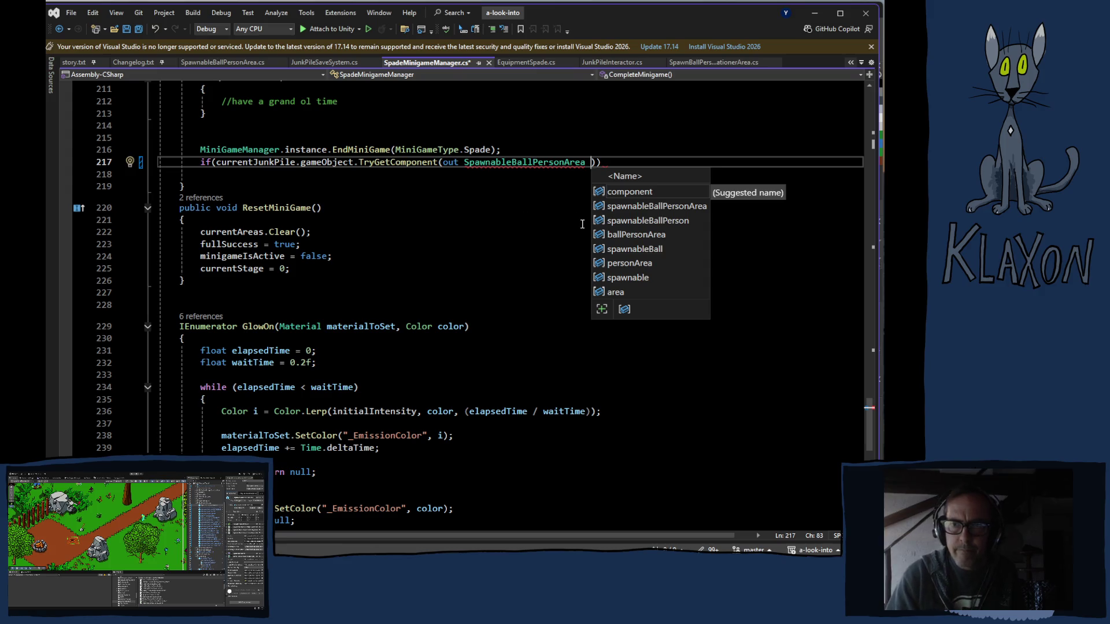
double_click(648, 225)
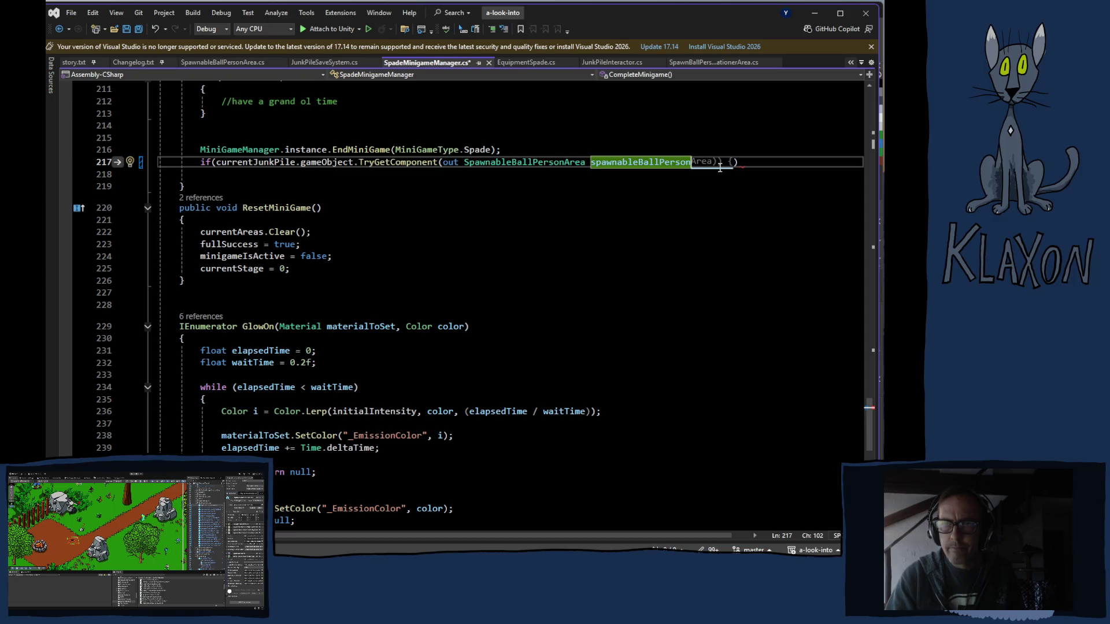
text())
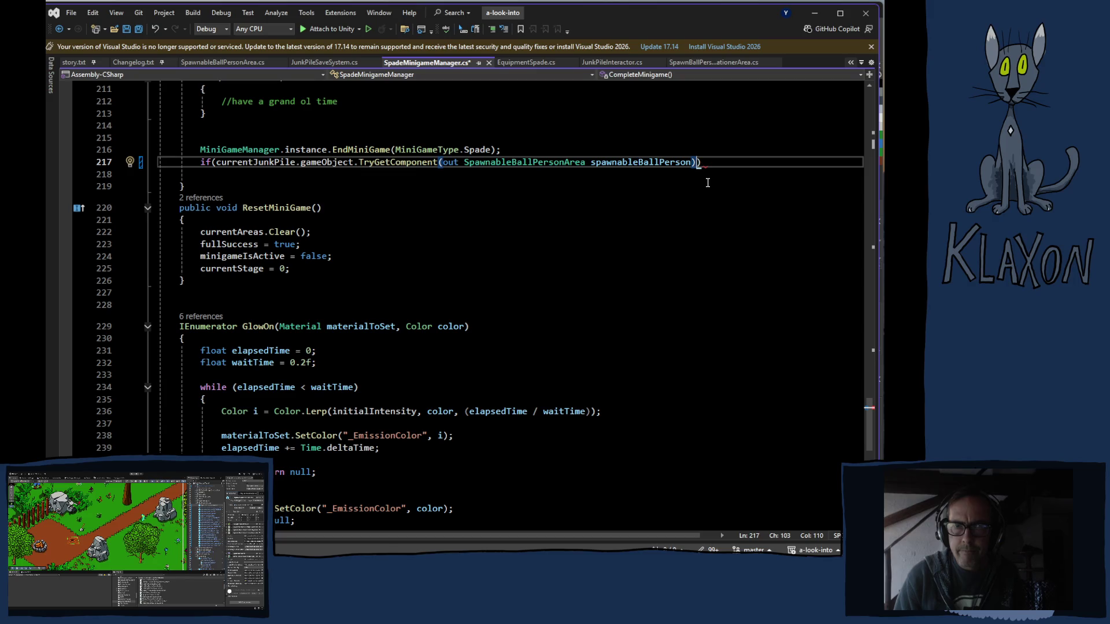
text())
key(Return)
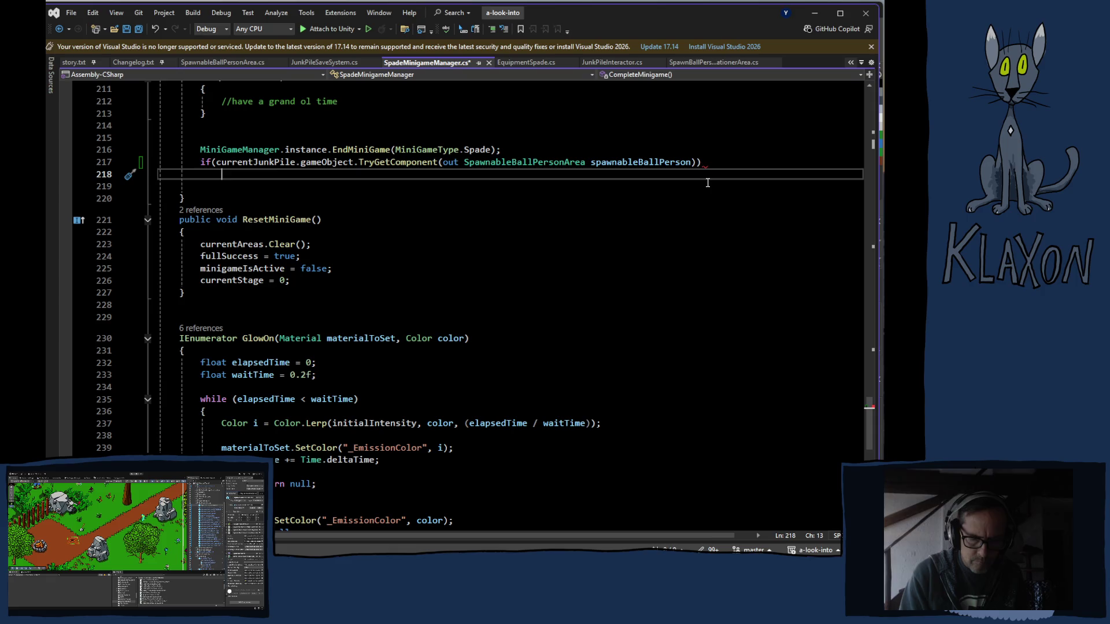
Add spawnableBallPerson.SpawnBP(); inside the if, checking the locationer script for the method name.
text(spaw)
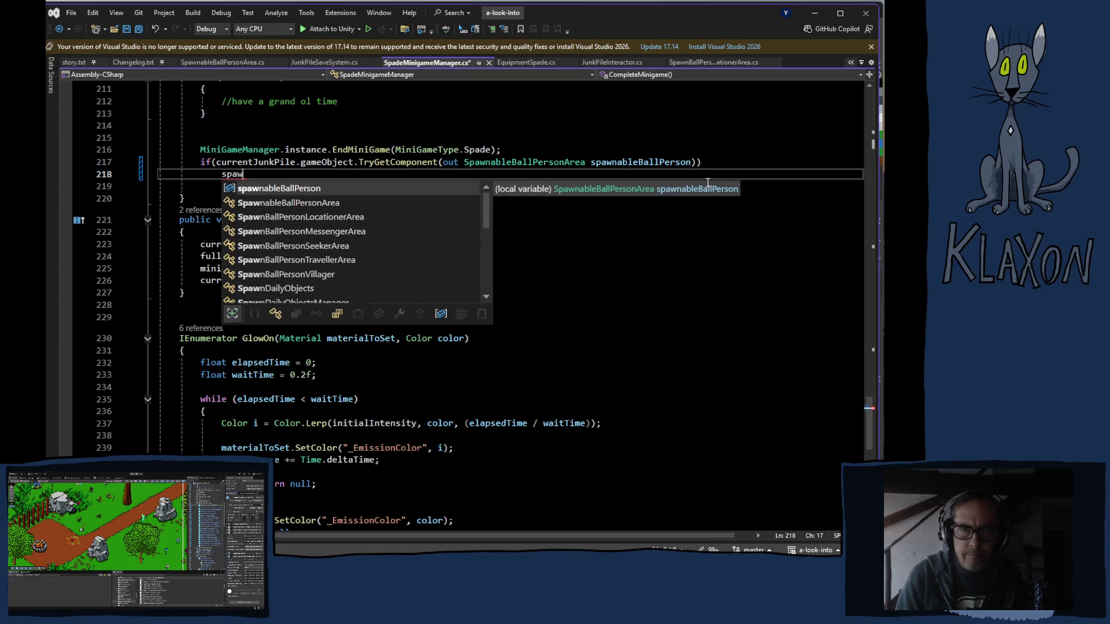
key(Tab)
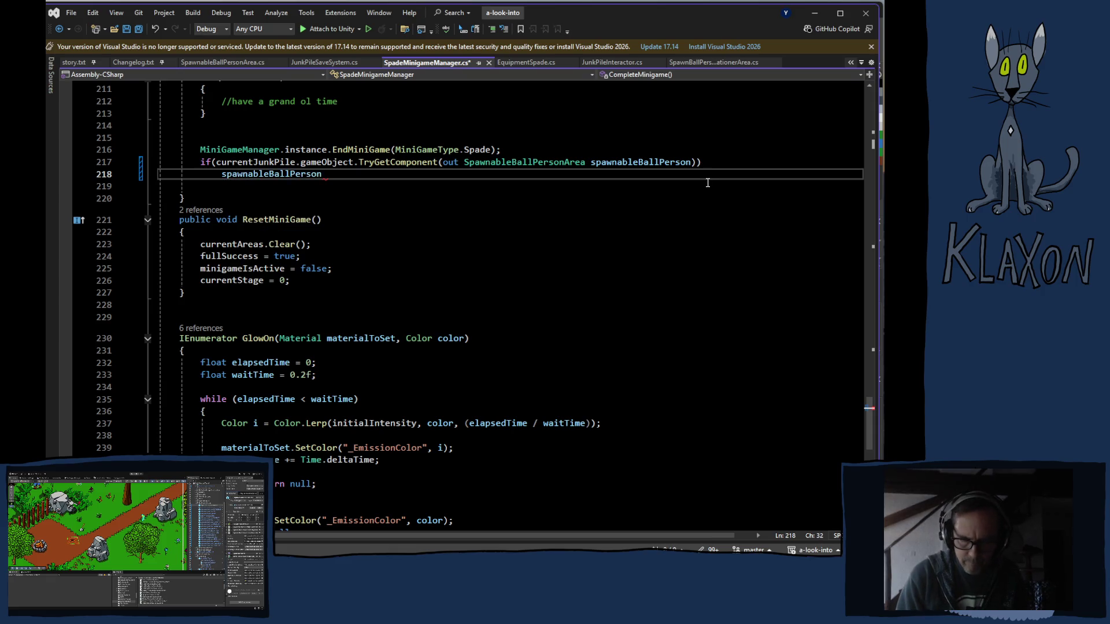
text(.)
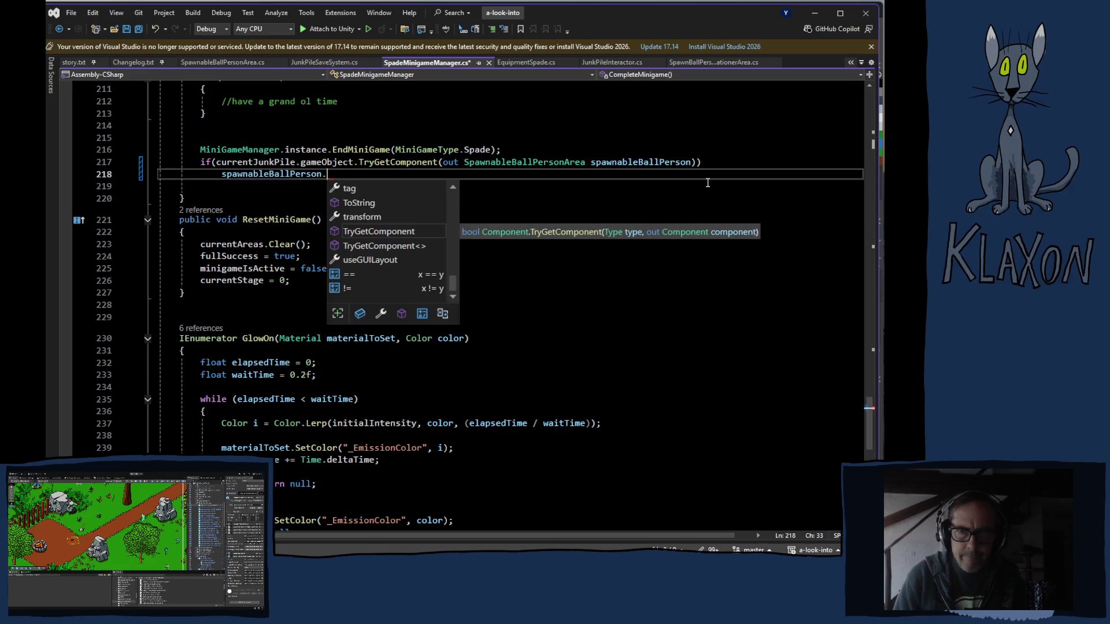
scroll(367, 237, up, 3)
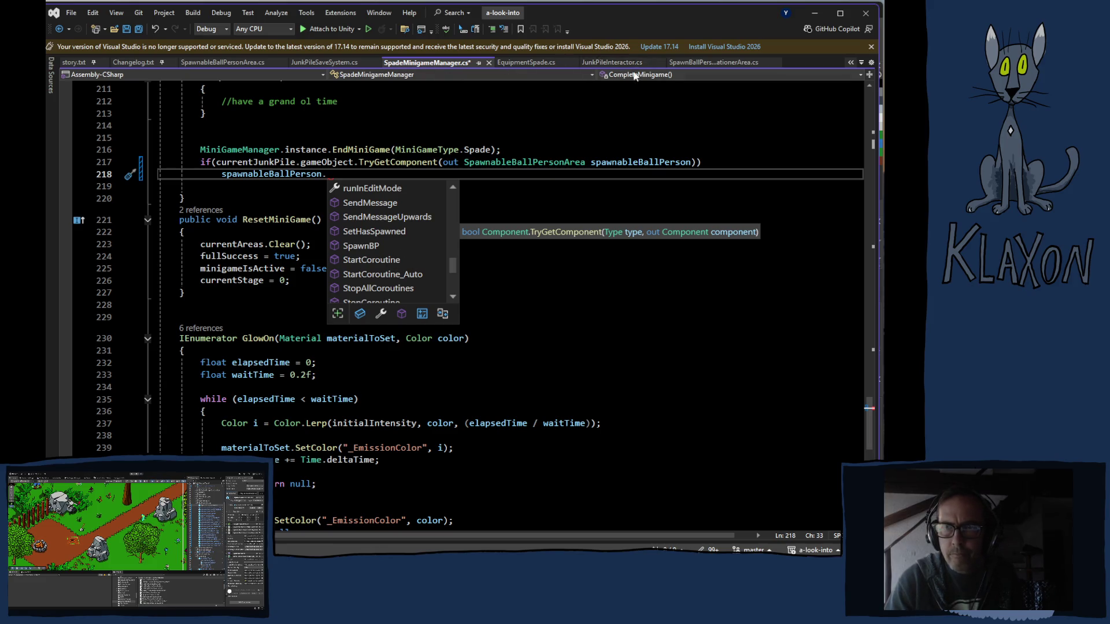
click(708, 64)
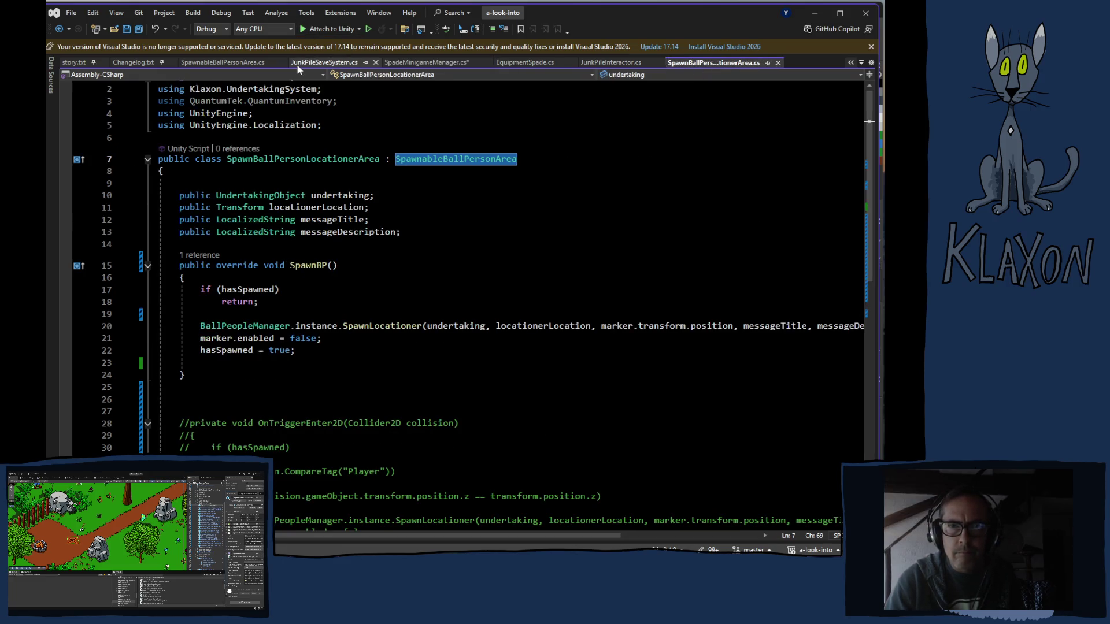
click(445, 64)
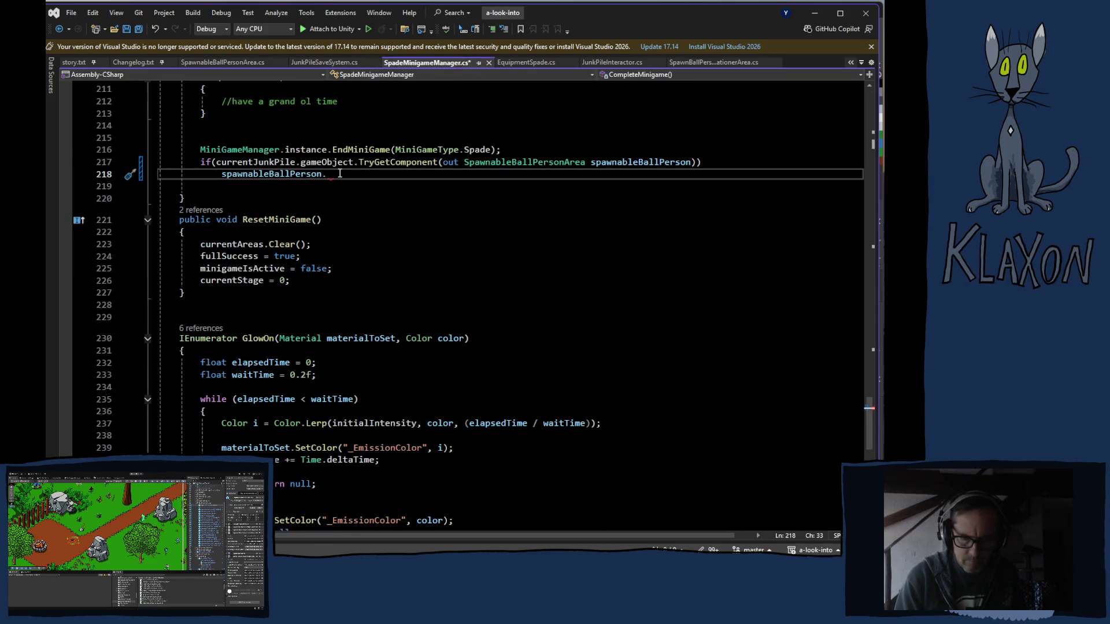
text(SpawnBP)
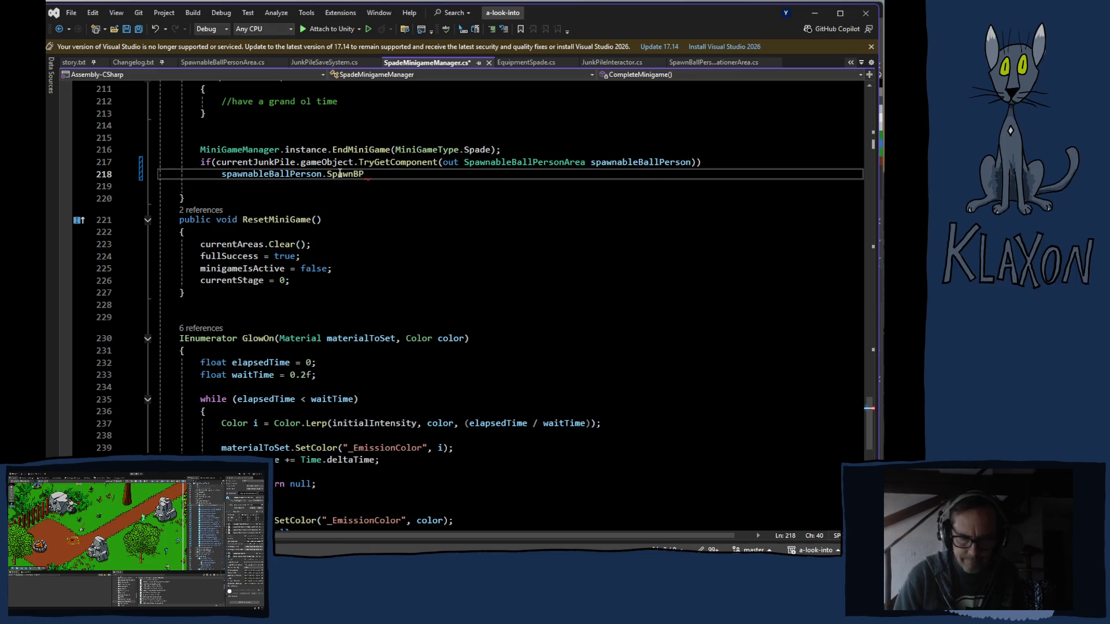
text(();)
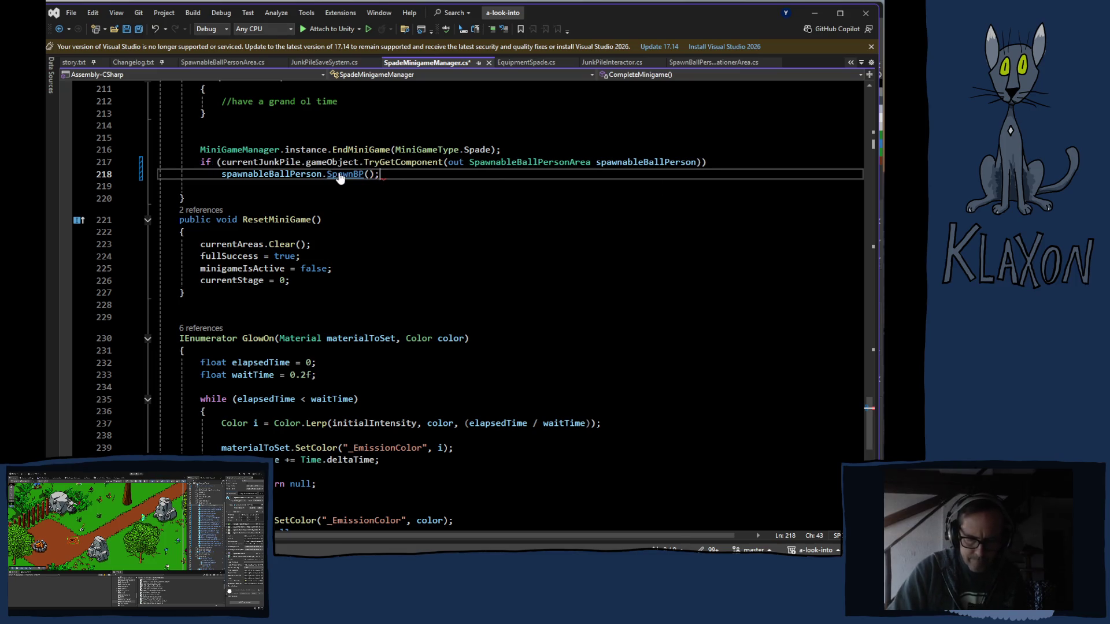
Save SpadeMinigameManager.cs and switch back to the Unity editor.
key(ctrl+s)
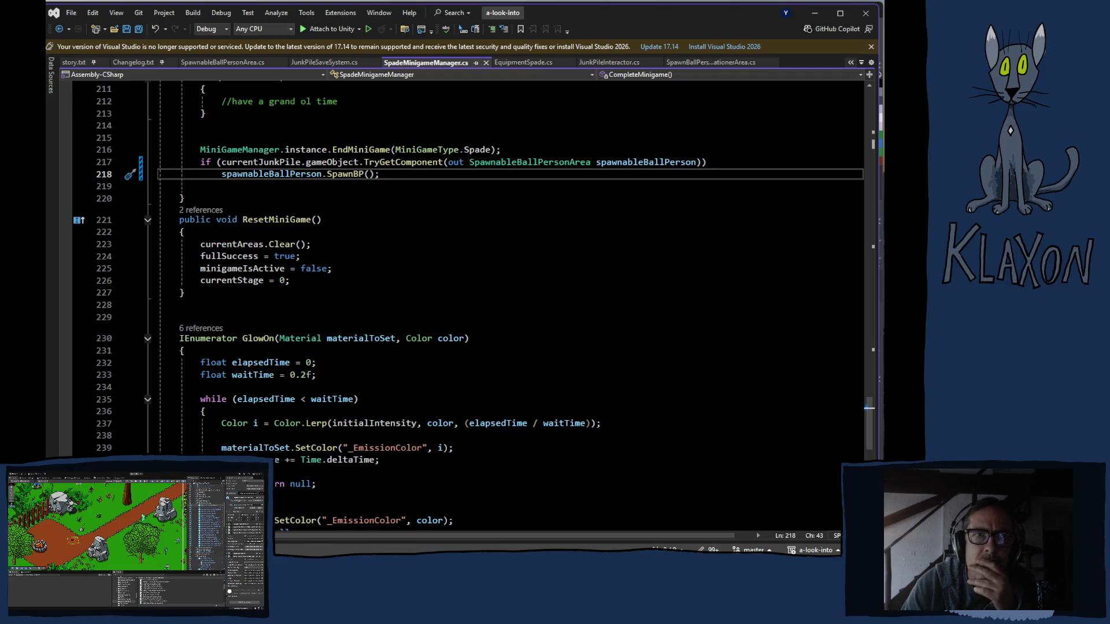
key(alt+Tab)
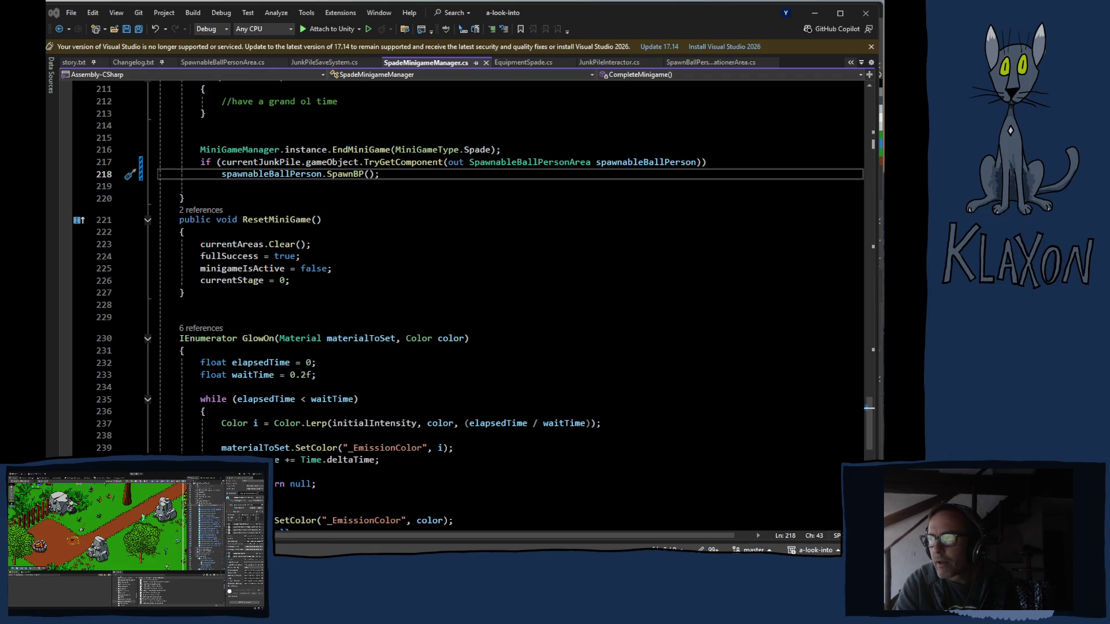
key(alt+Tab)
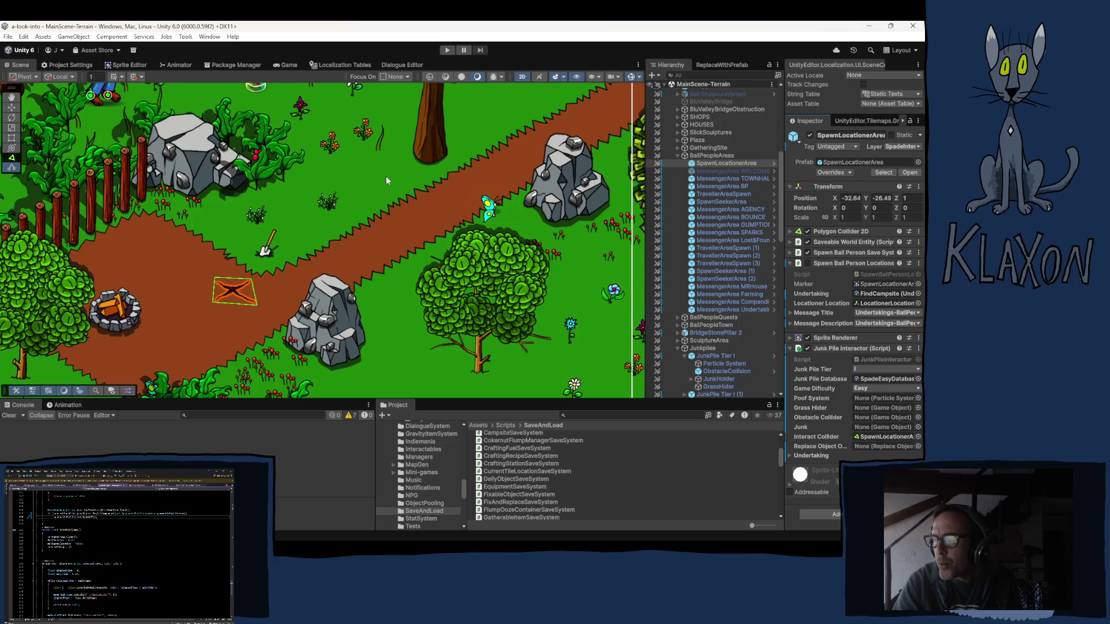
click(448, 51)
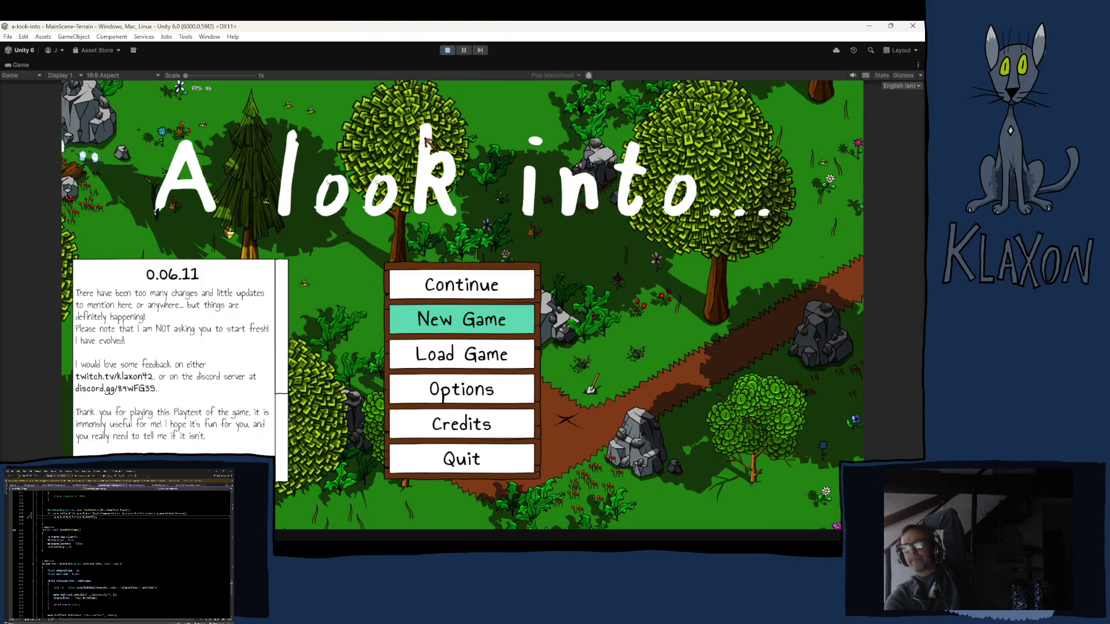
click(448, 50)
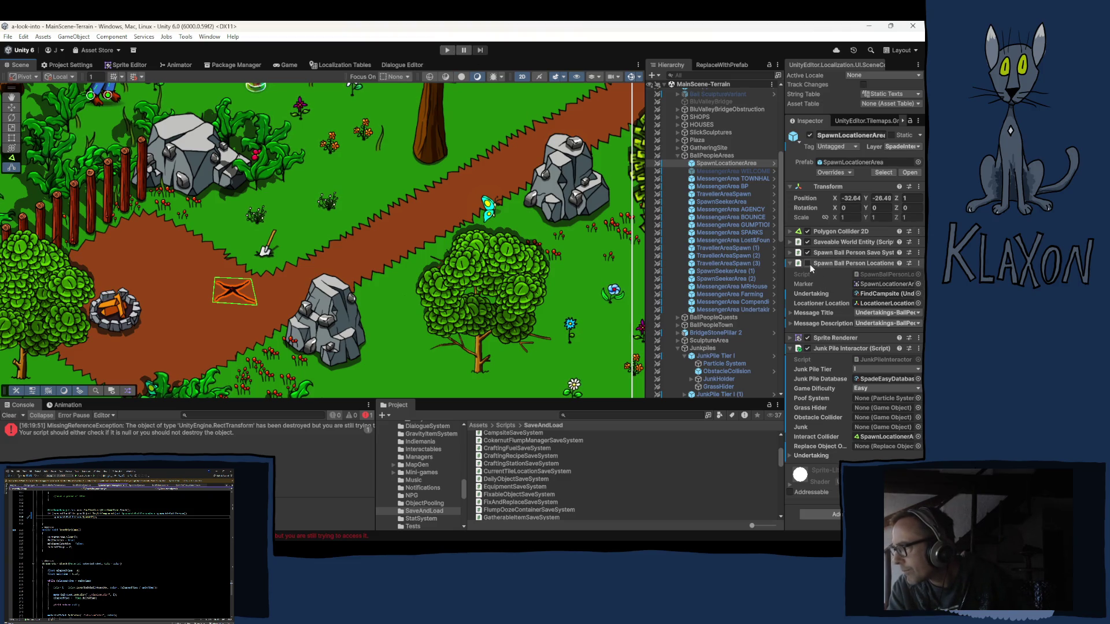
Enable the locationer spawn component on SpawnLocationerArea, enter Play Mode and start a new game.
click(808, 263)
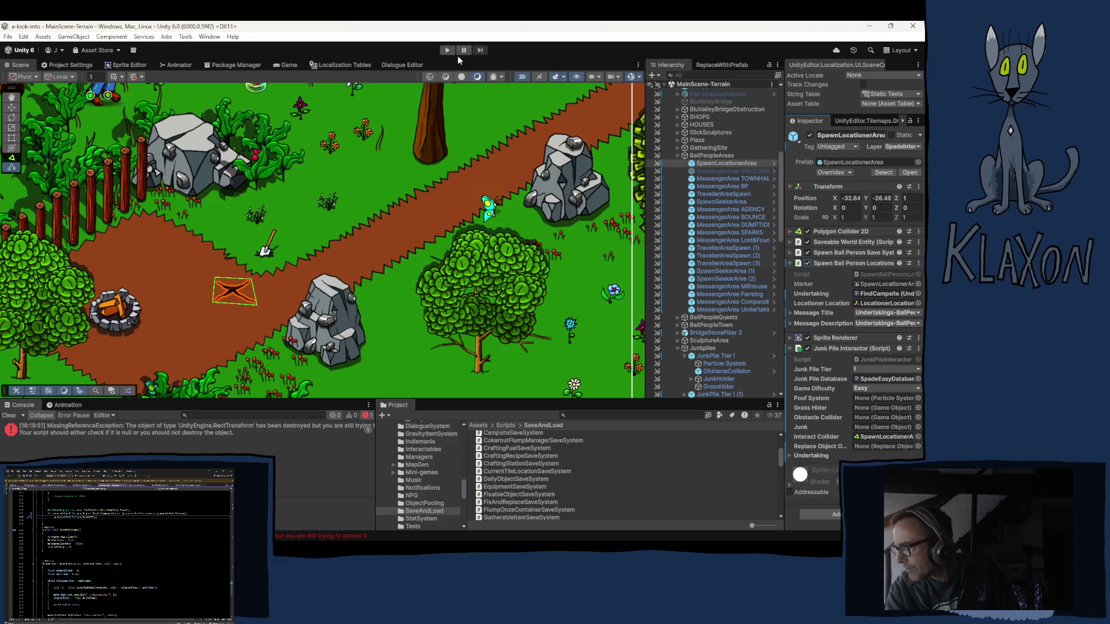
click(448, 50)
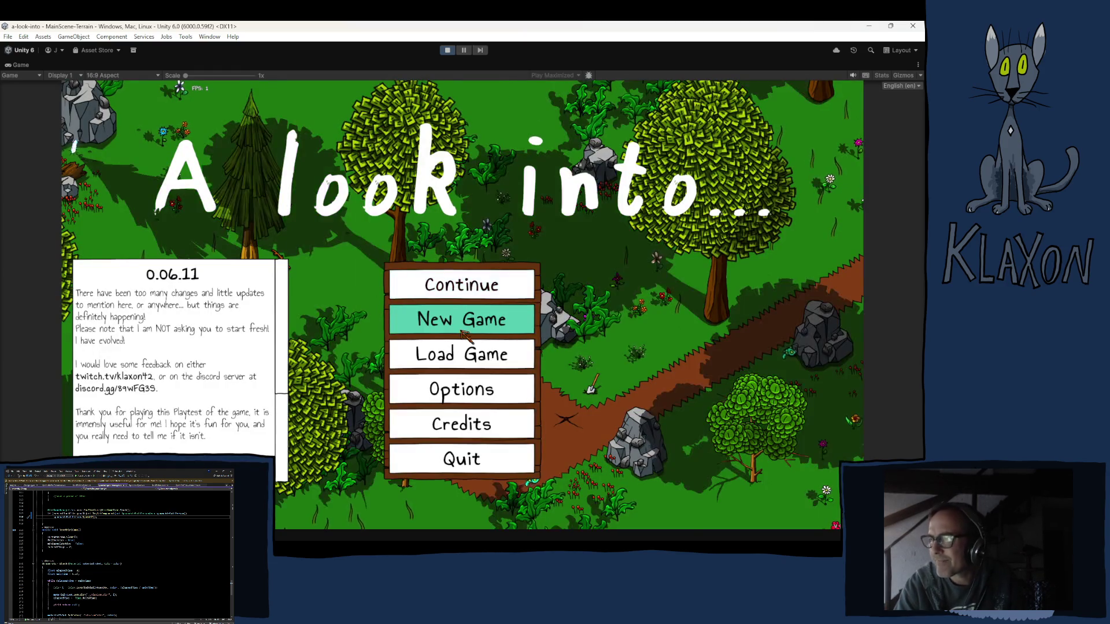
click(442, 324)
Confirm the new game, enter a character name and begin playing.
click(431, 374)
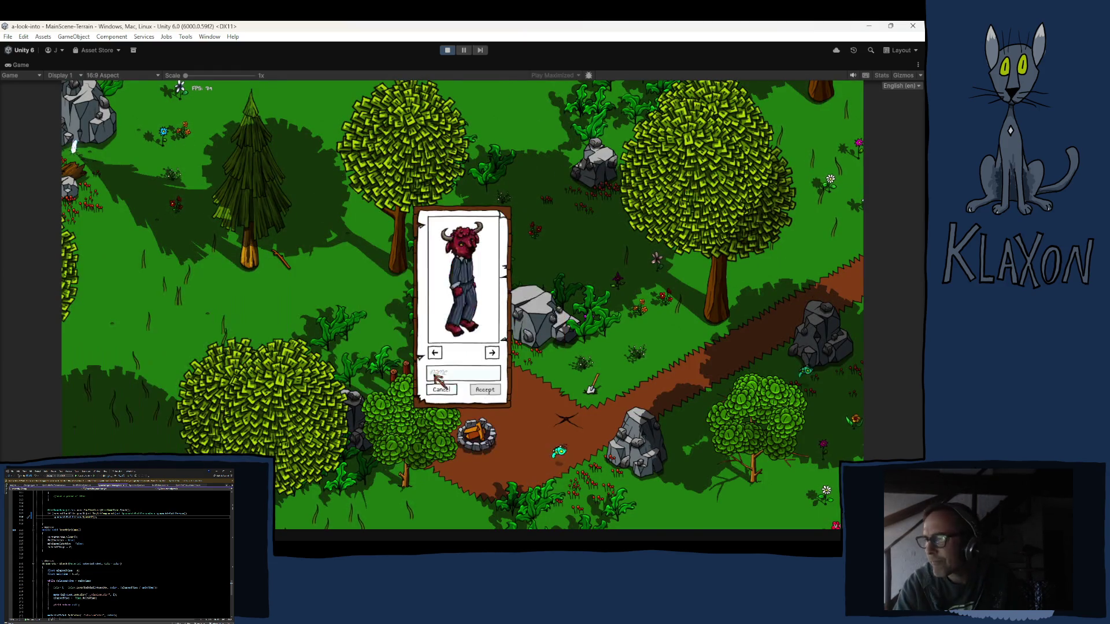
text(das)
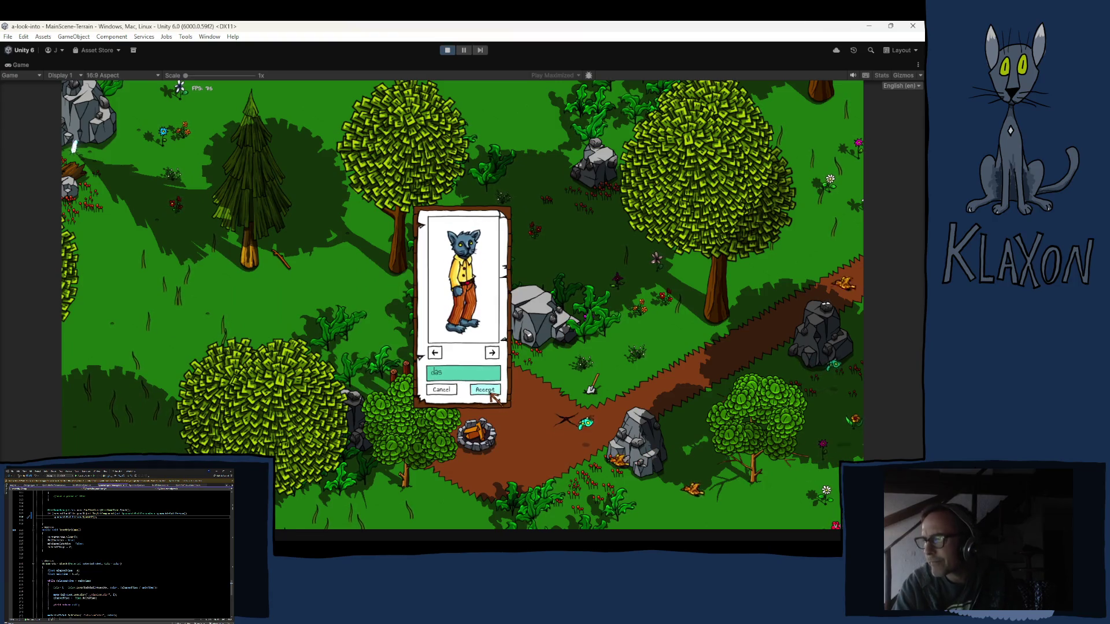
click(485, 390)
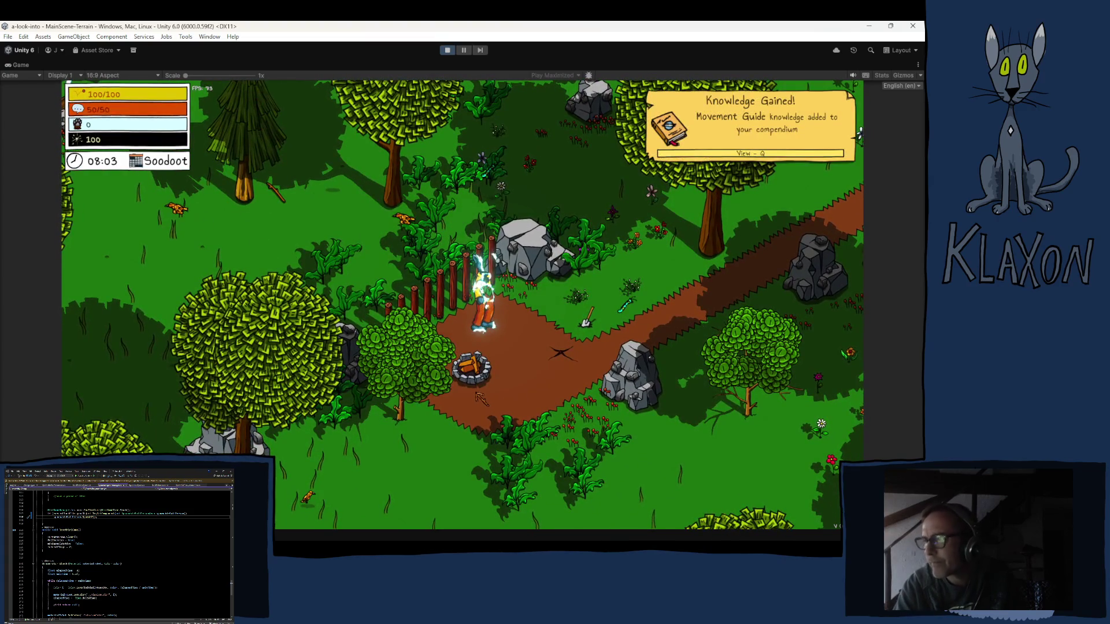
Pick up the Stone Spade, dig the junk pile, and read the Follow me! message.
key(d)
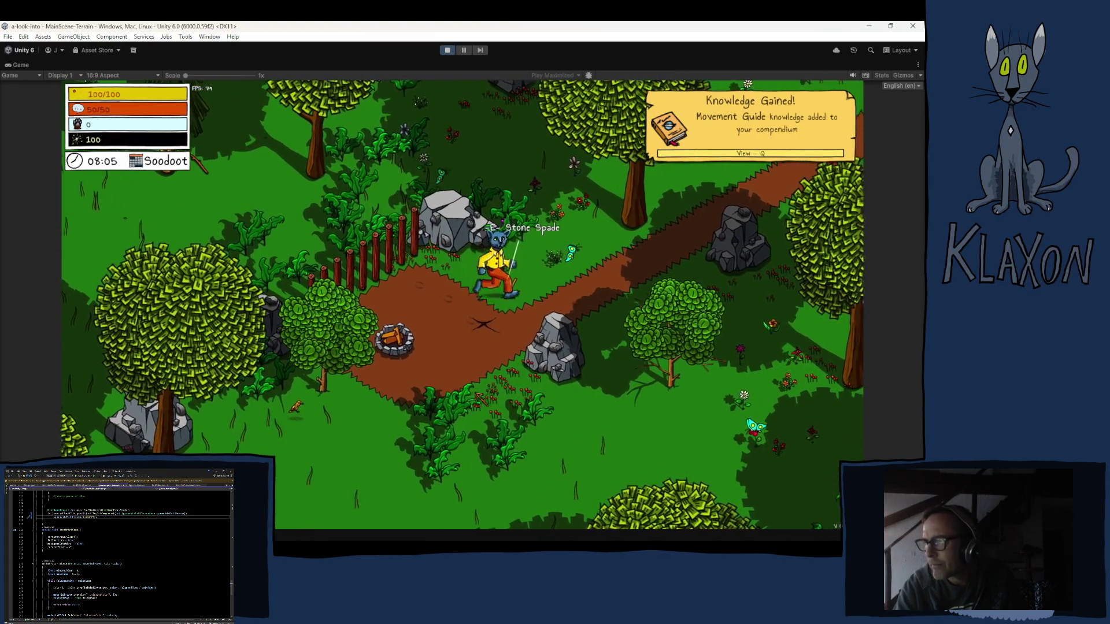
key(e)
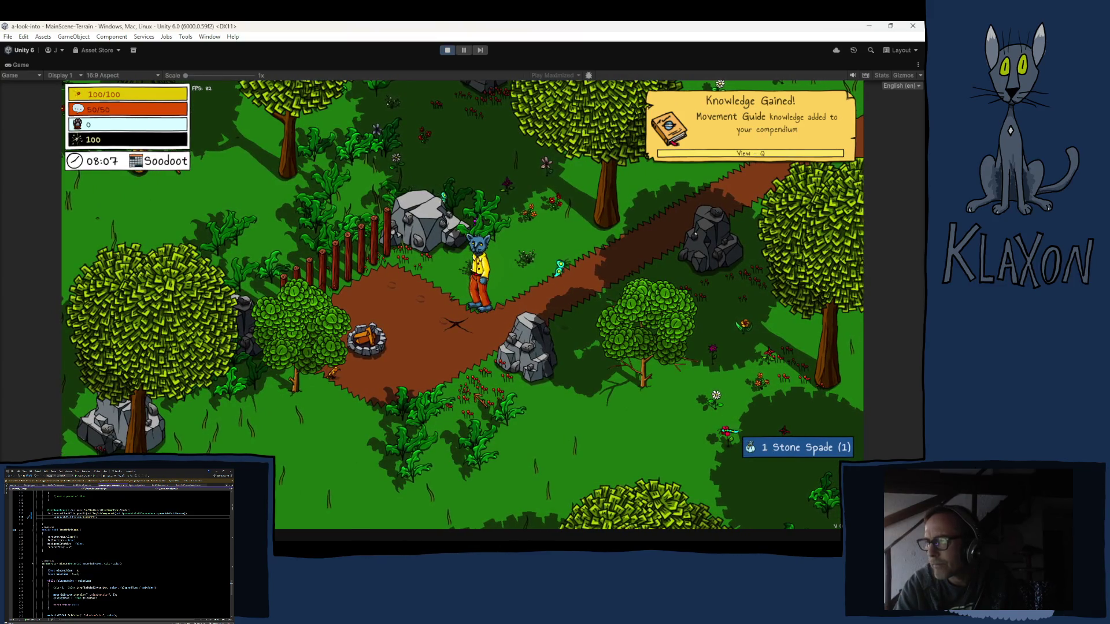
key(Tab)
key(Tab)
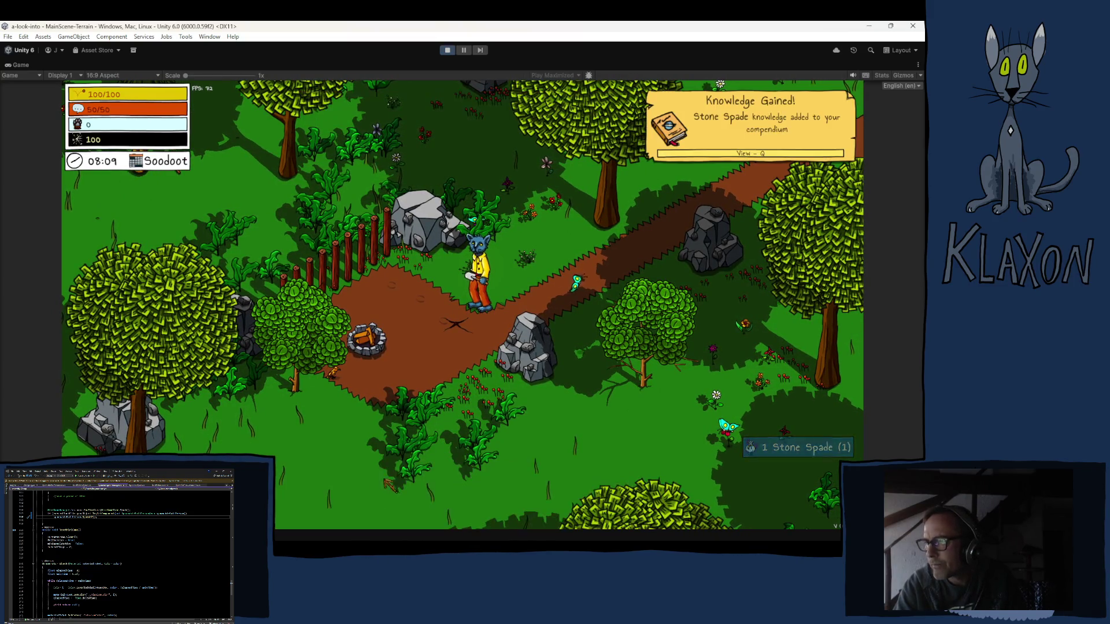
click(435, 433)
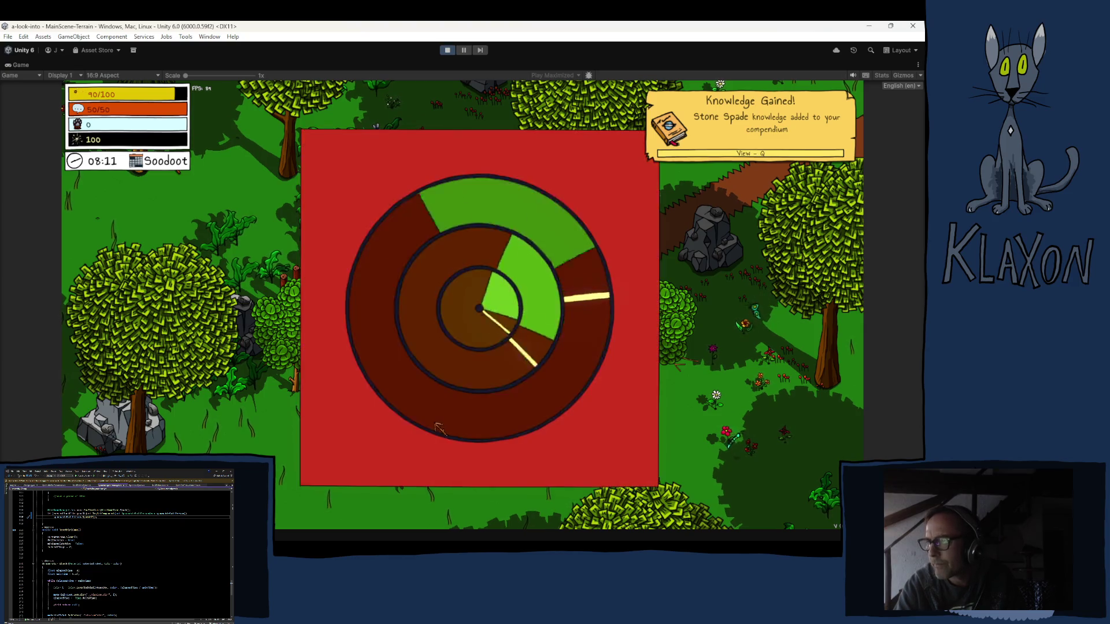
click(442, 426)
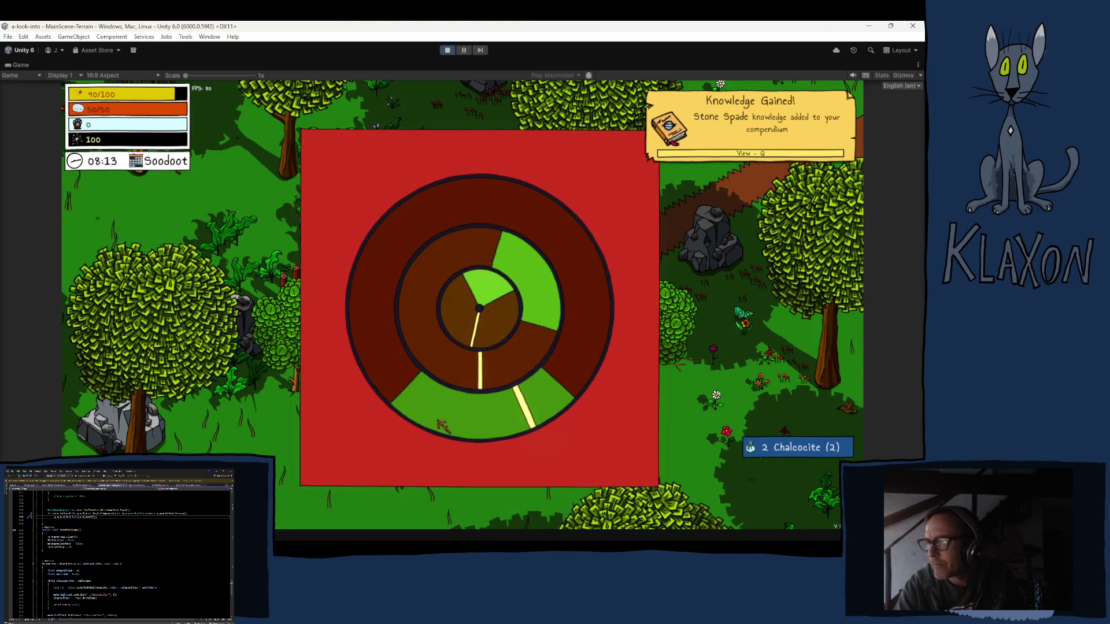
click(446, 424)
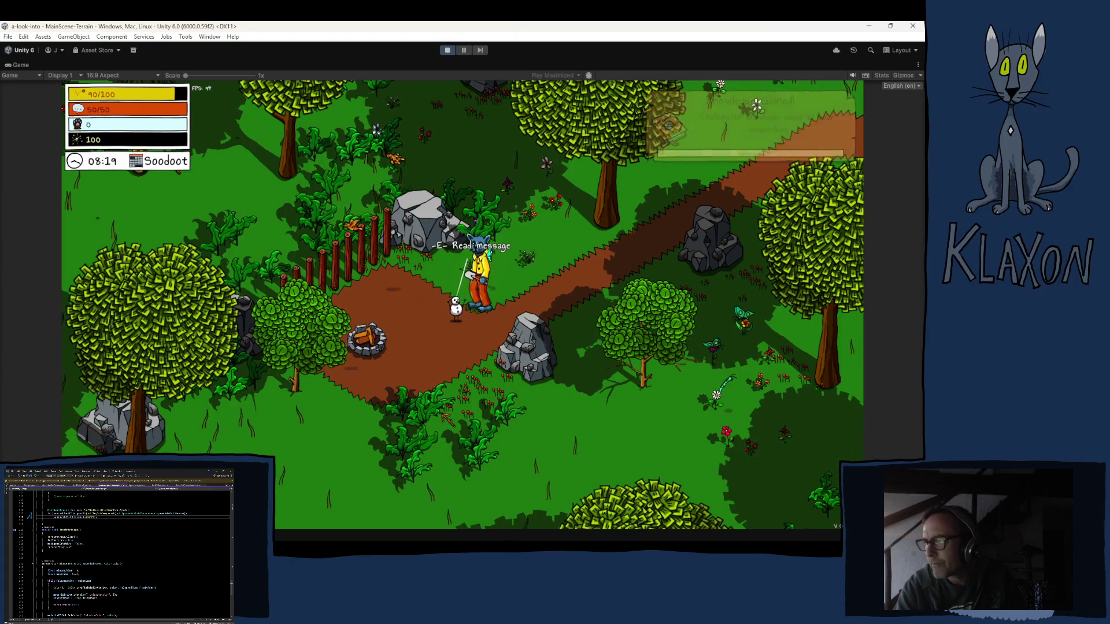
key(e)
click(543, 401)
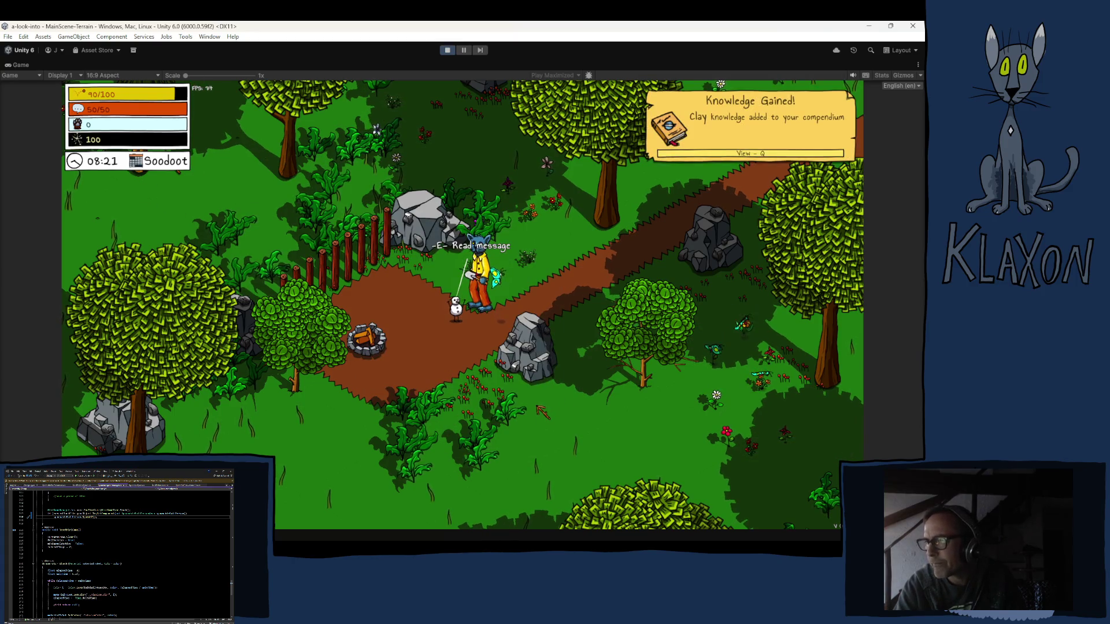
Walk the character down past the fire pit toward the campsite.
key(a+s)
key(s)
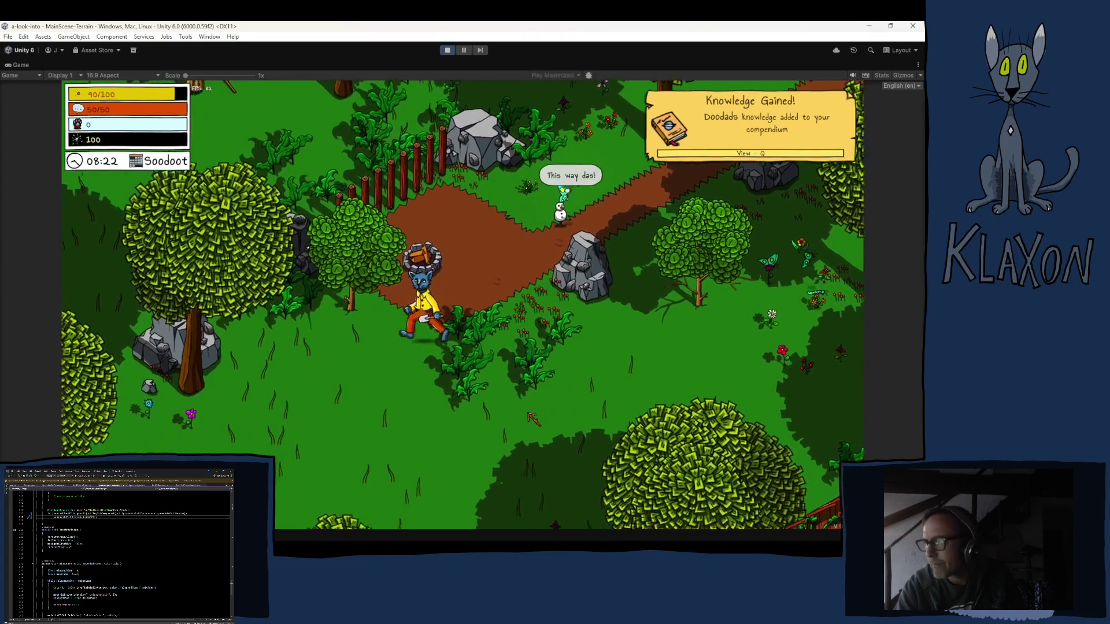
key(s)
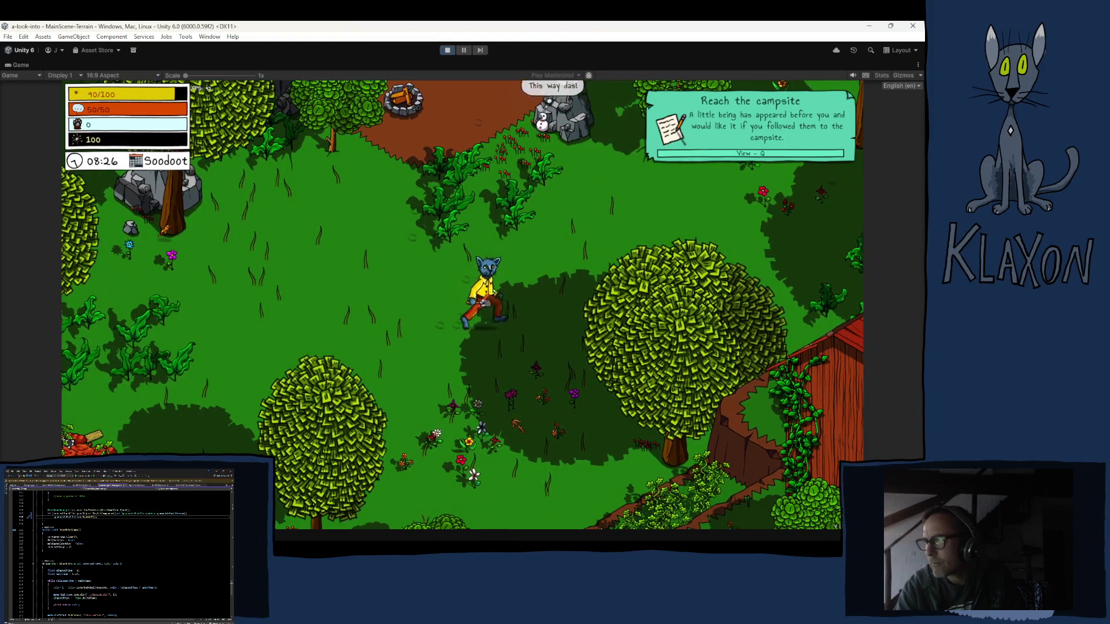
key(a)
key(d)
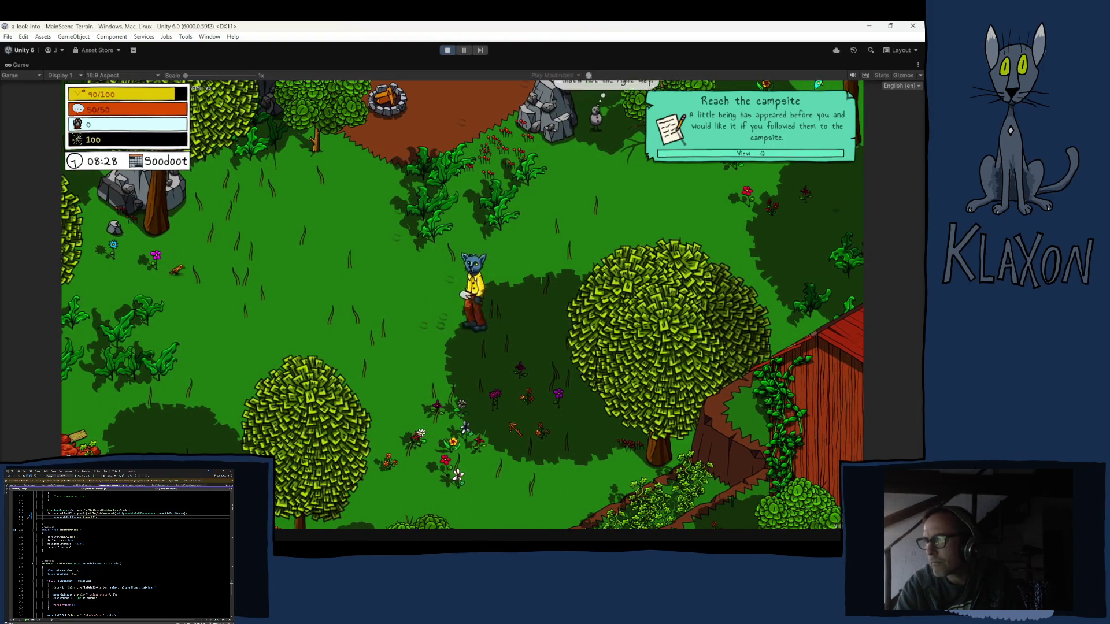
key(a)
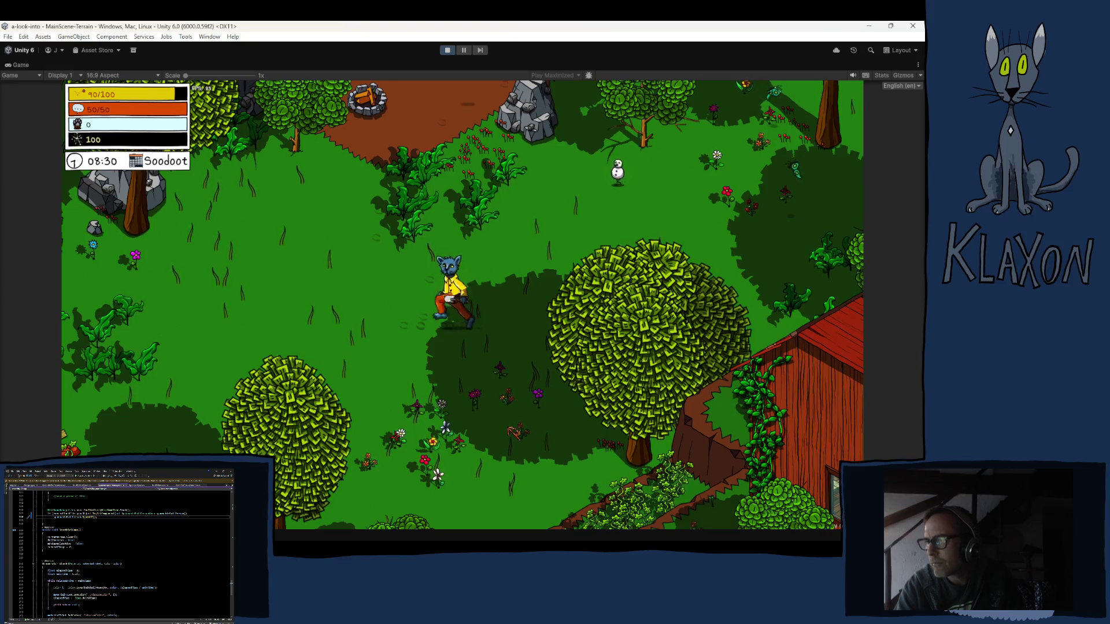
key(a)
key(a)
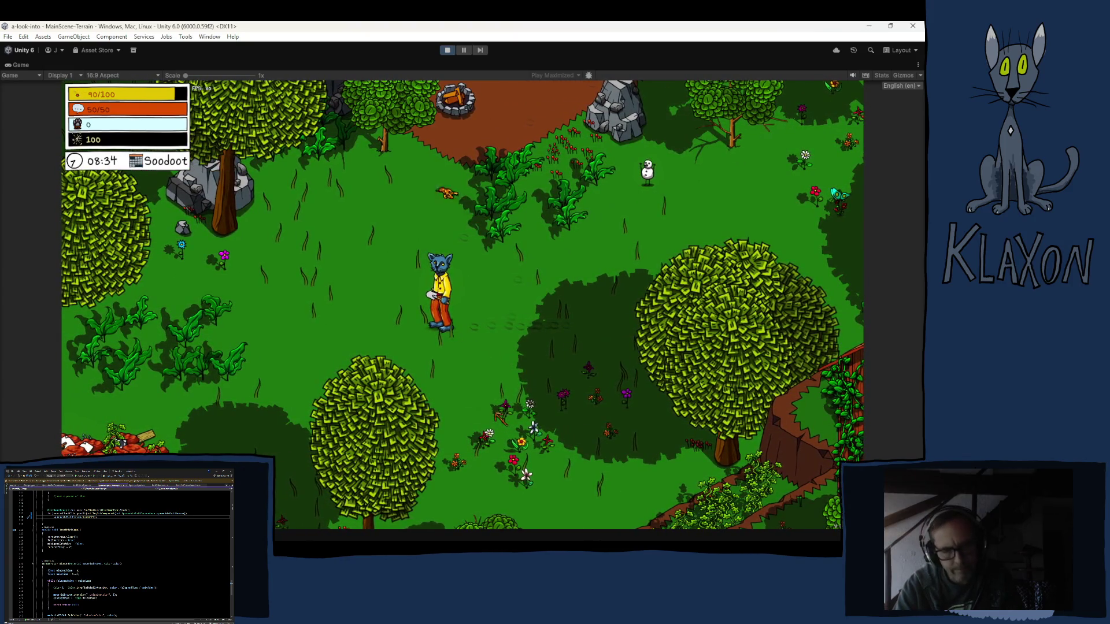
Save the game from the pause menu, resume, then stop the play-test.
key(Escape)
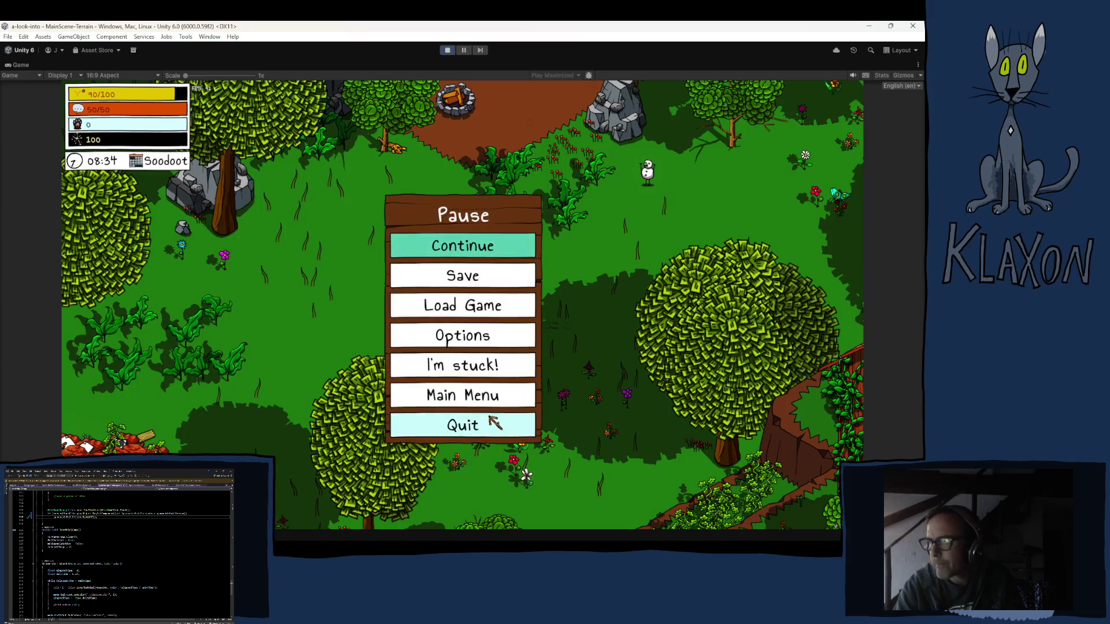
click(468, 279)
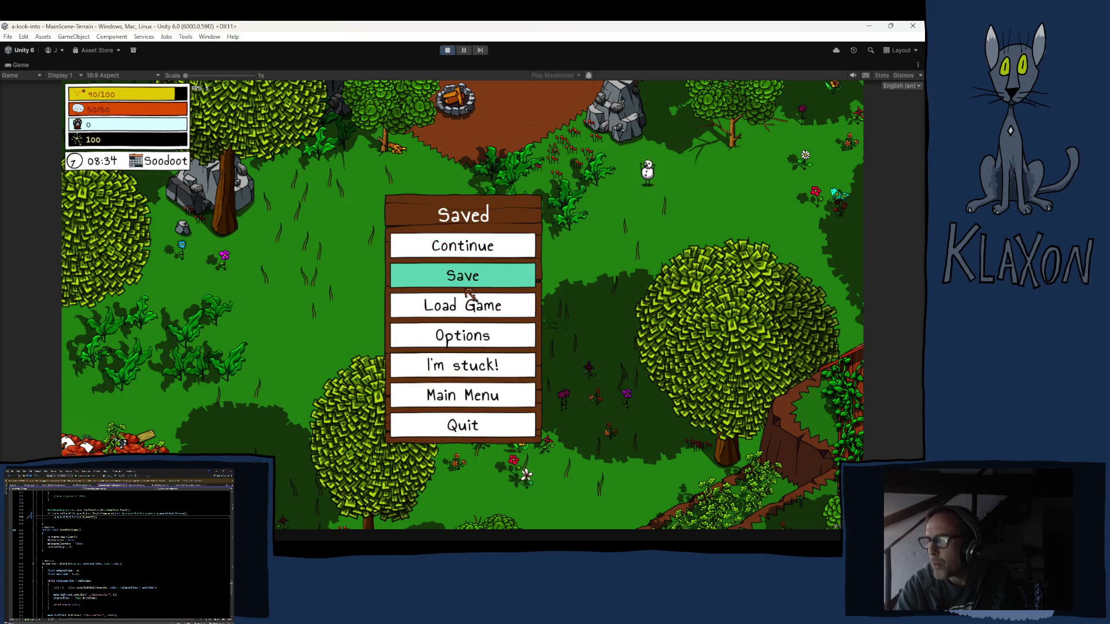
click(465, 245)
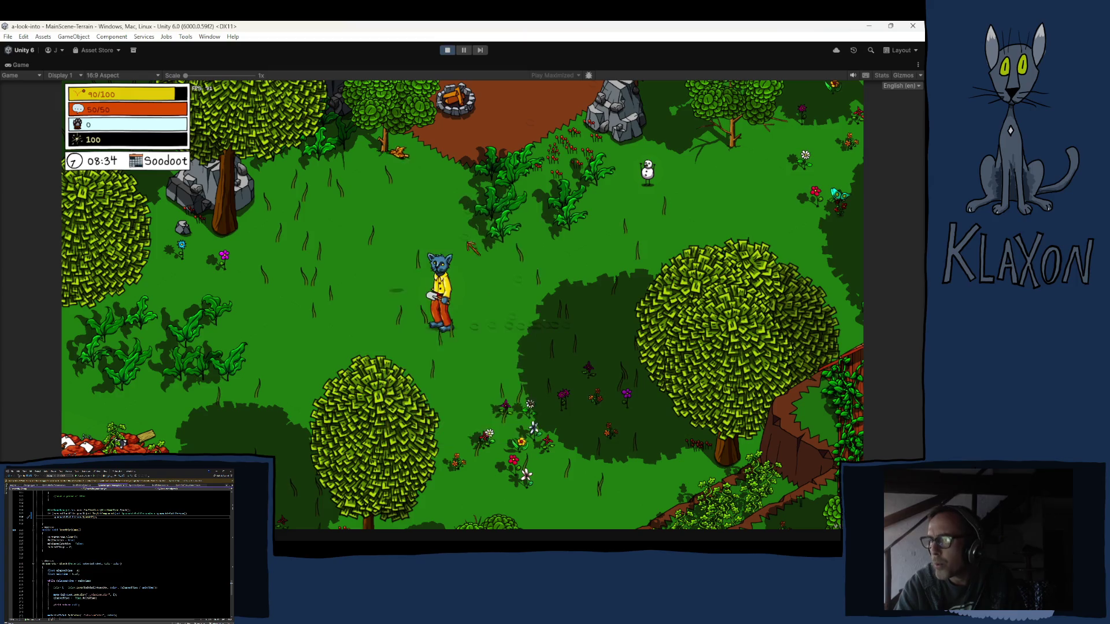
key(Escape)
key(Escape)
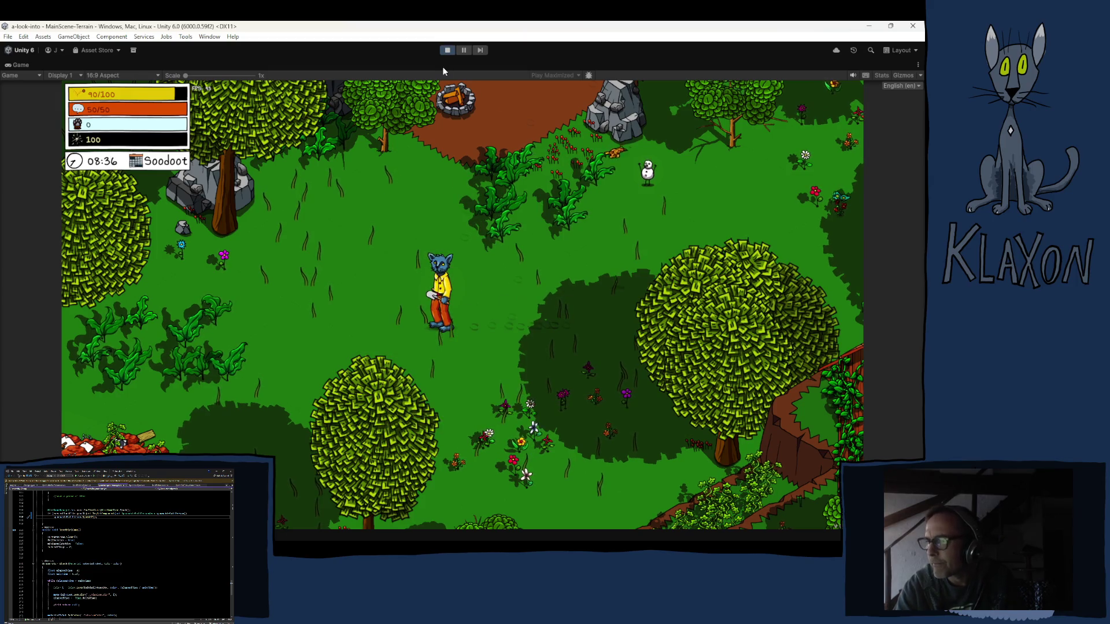
click(448, 51)
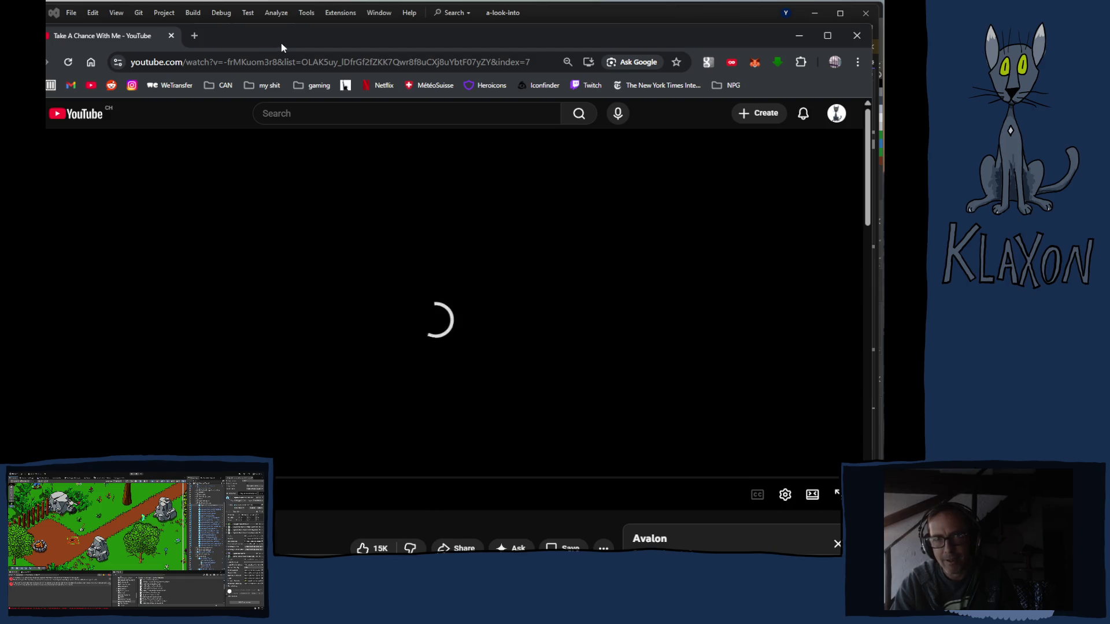
scroll(177, 300, down, 4)
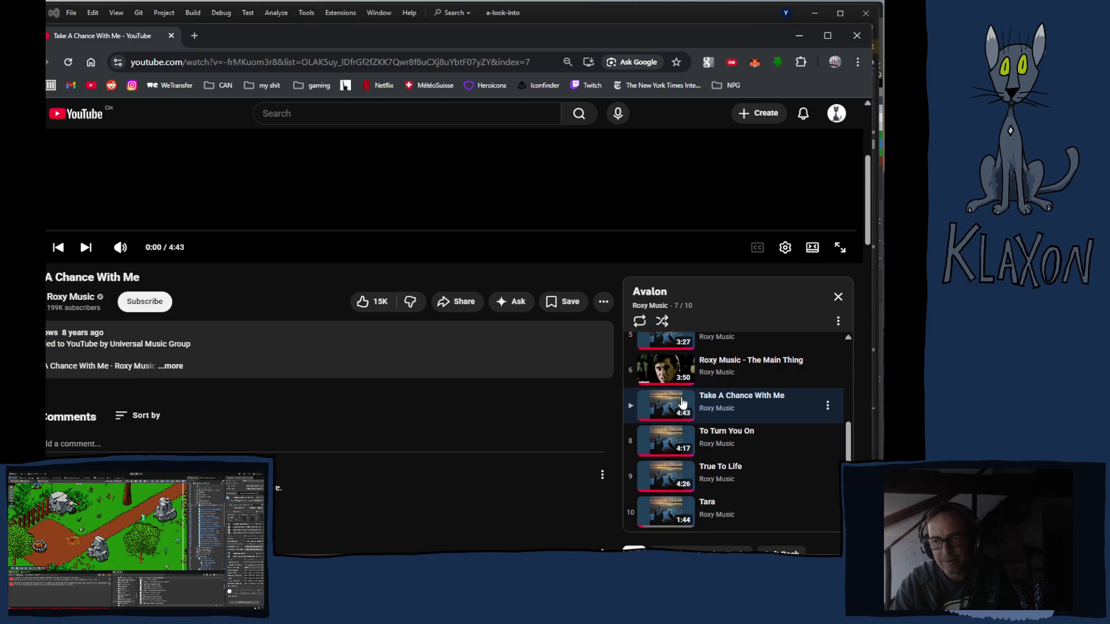
scroll(291, 381, up, 4)
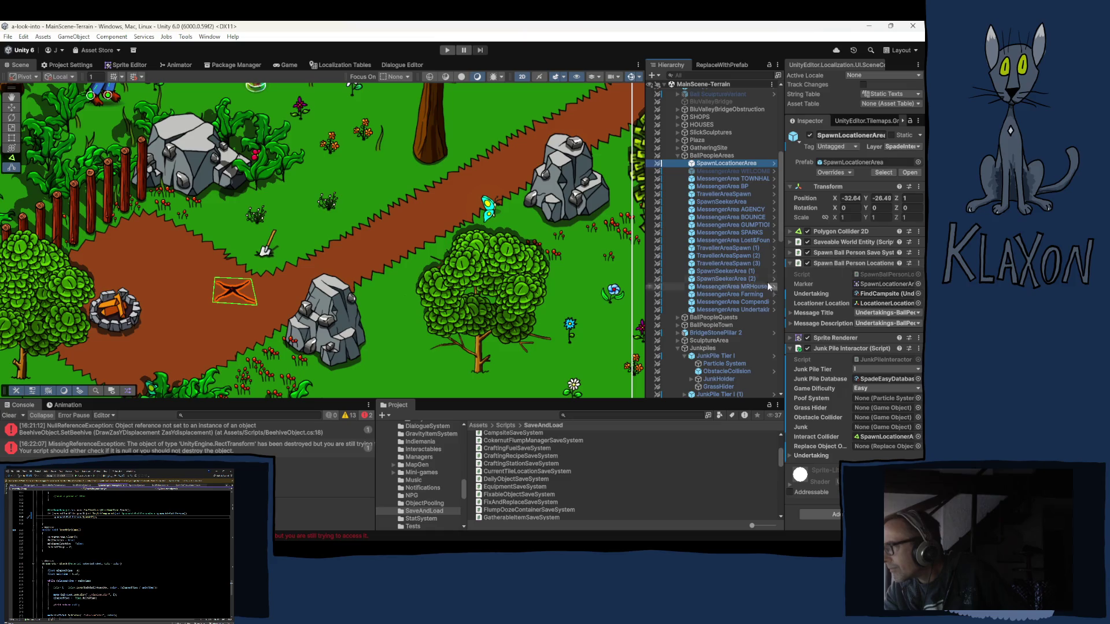
Compare MessengerArea TOWNHALL's Inspector components with SpawnLocationerArea's.
click(719, 179)
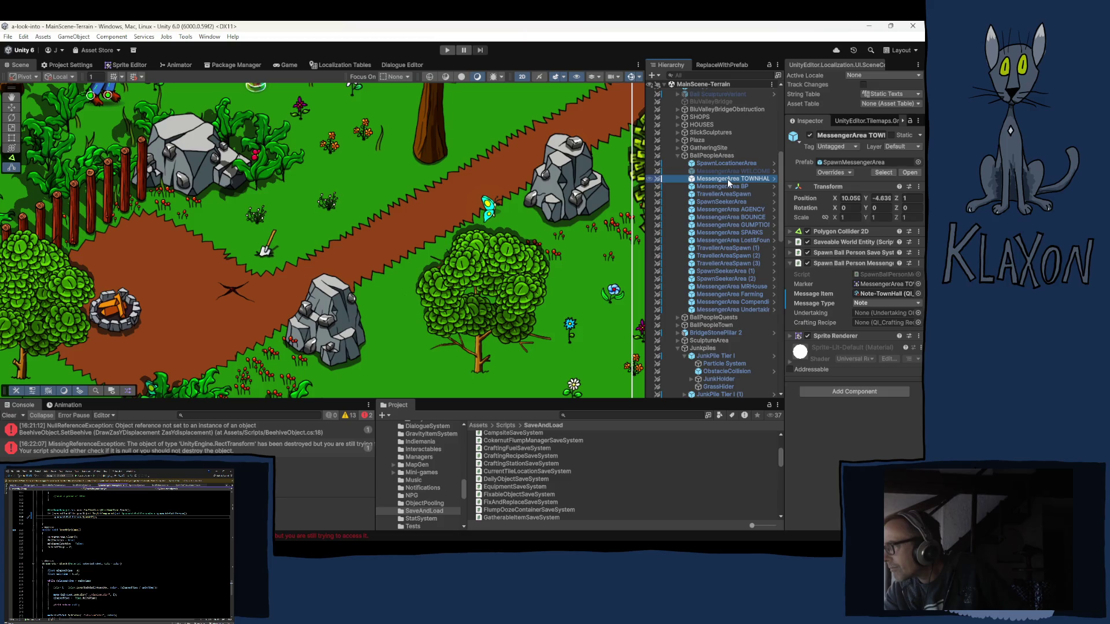
click(721, 163)
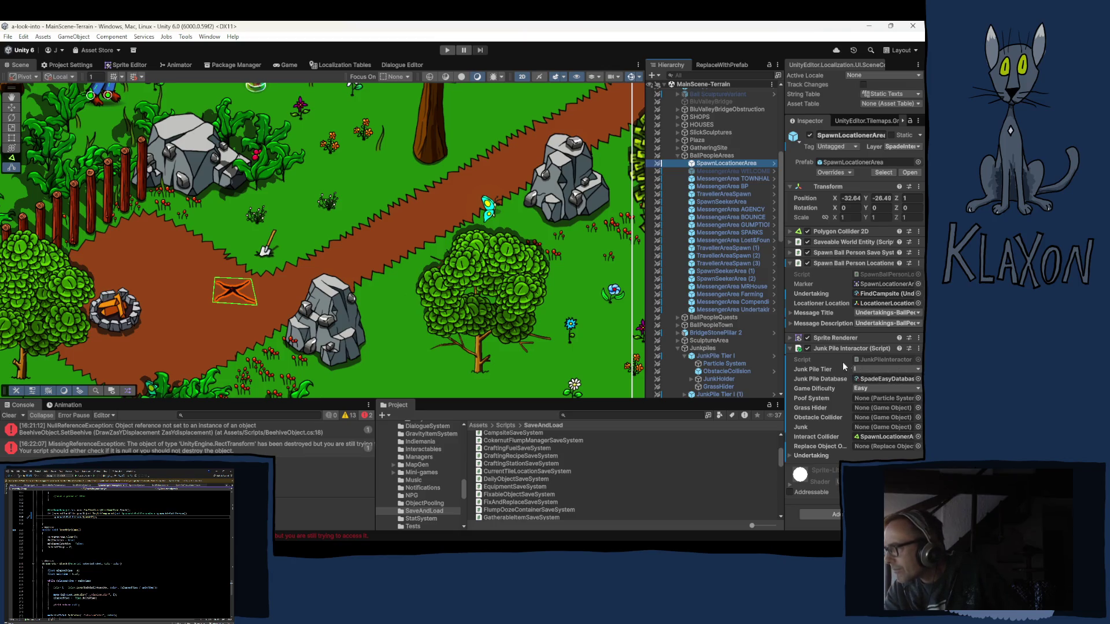
Apply the added Junk Pile Interactor to the SpawnLocationerArea prefab.
click(919, 349)
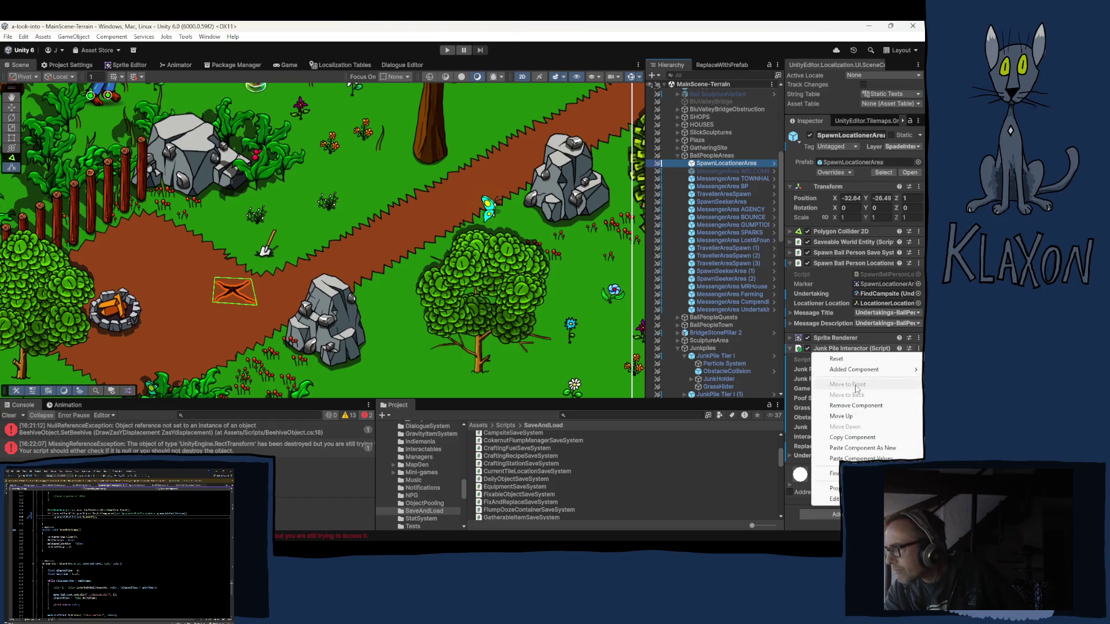
mouse_move(854, 371)
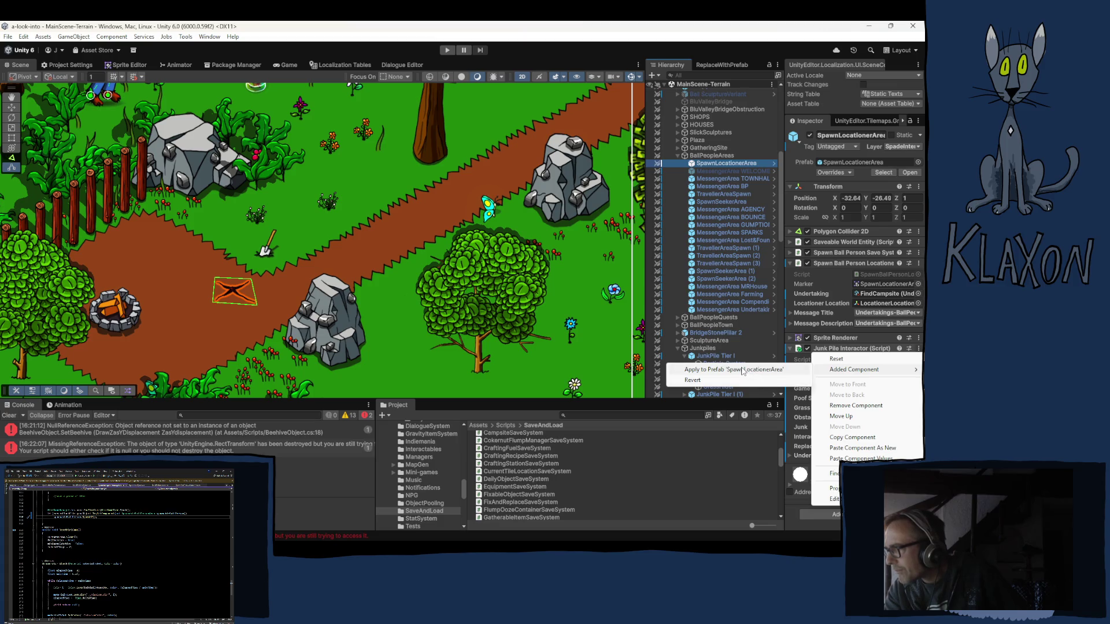
click(743, 371)
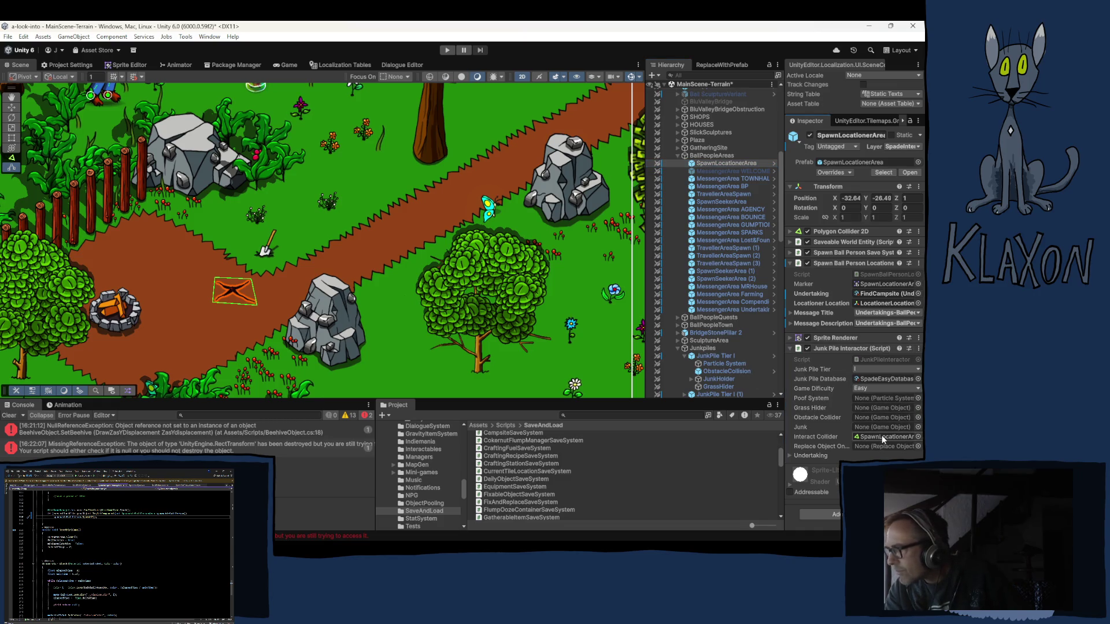
Check MessengerArea TOWNHALL, then return to SpawnLocationerArea's Junk Pile Interactor.
click(751, 179)
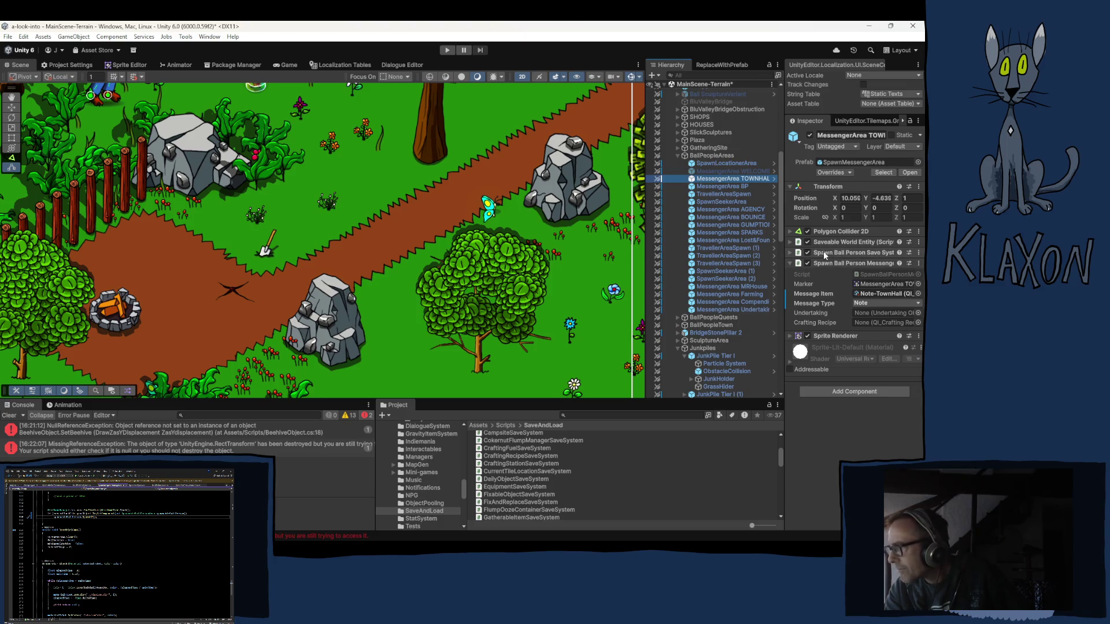
click(722, 162)
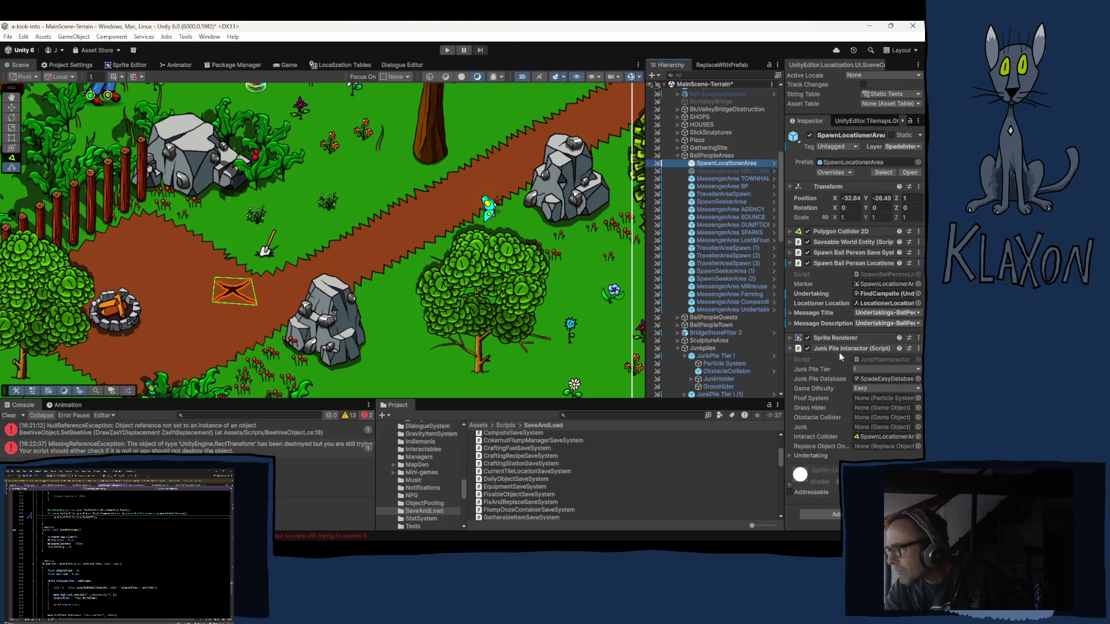
right_click(835, 347)
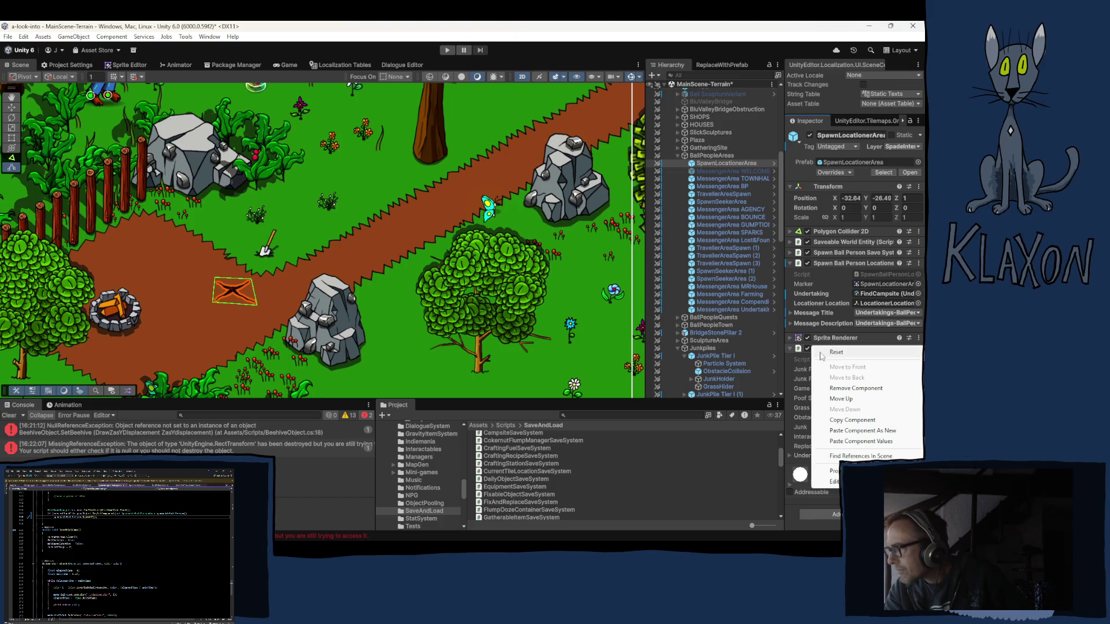
click(789, 165)
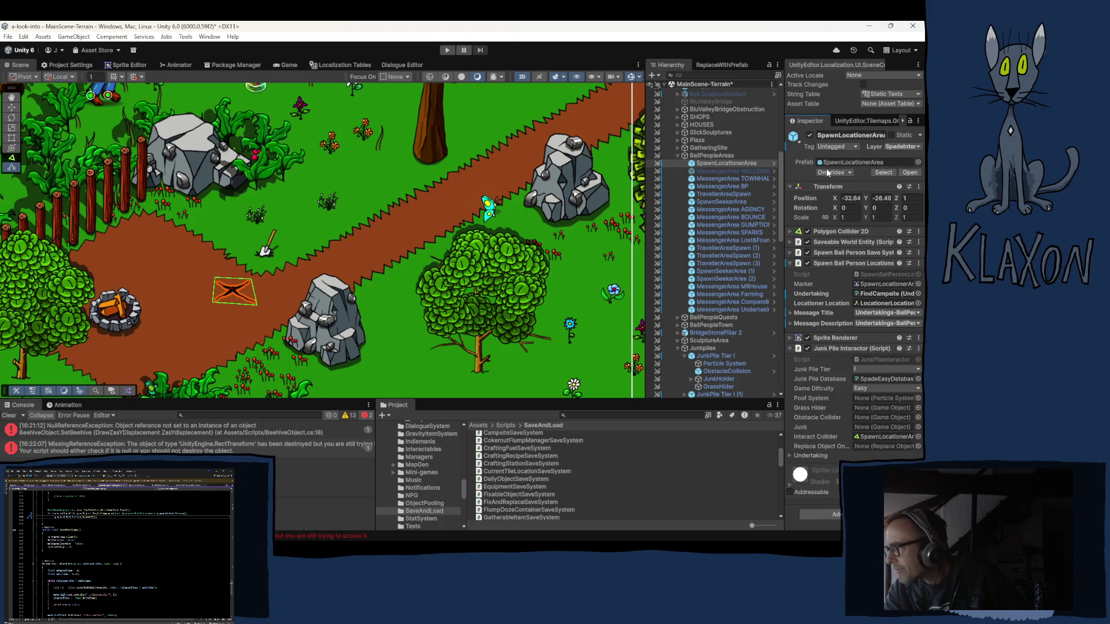
Review the remaining prefab overrides, then ping the SpawnLocationerArea prefab asset in the Project window.
click(832, 172)
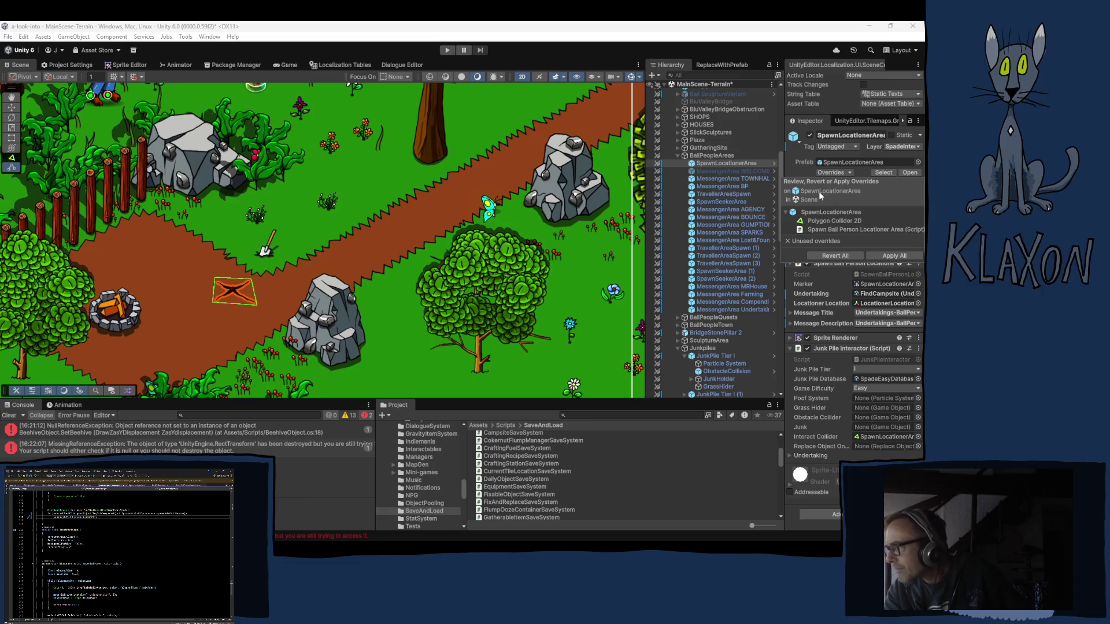
click(751, 47)
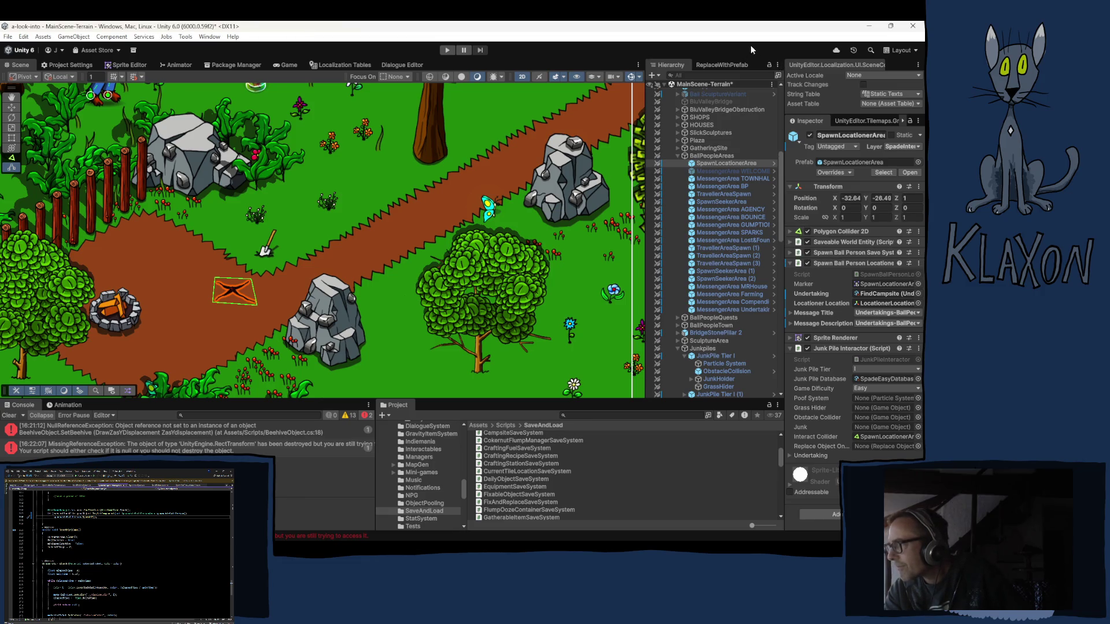
click(839, 163)
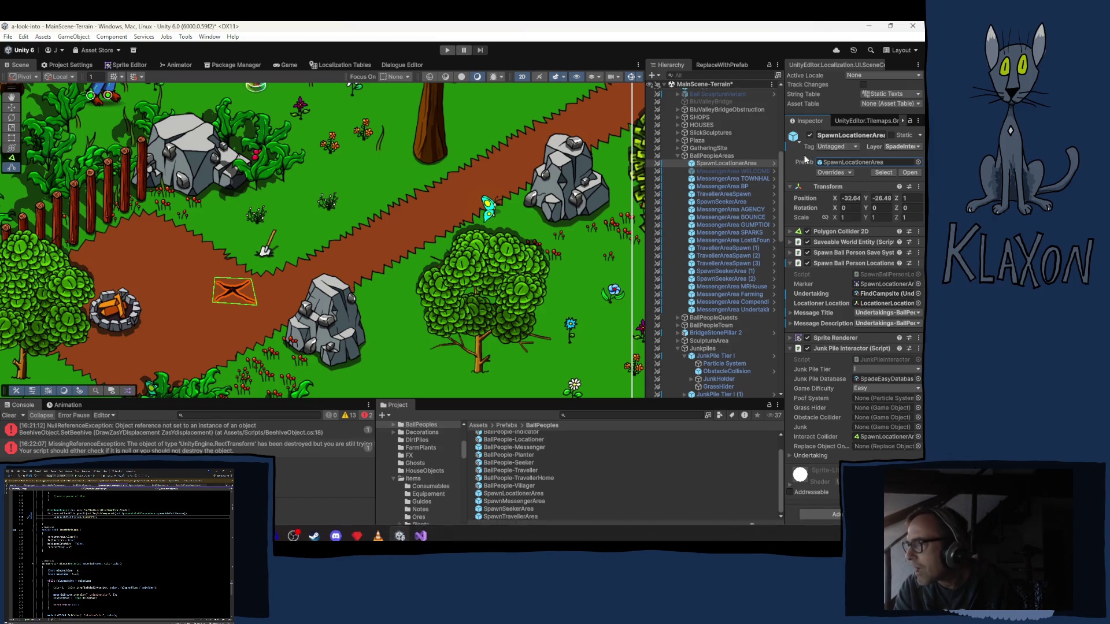
click(714, 179)
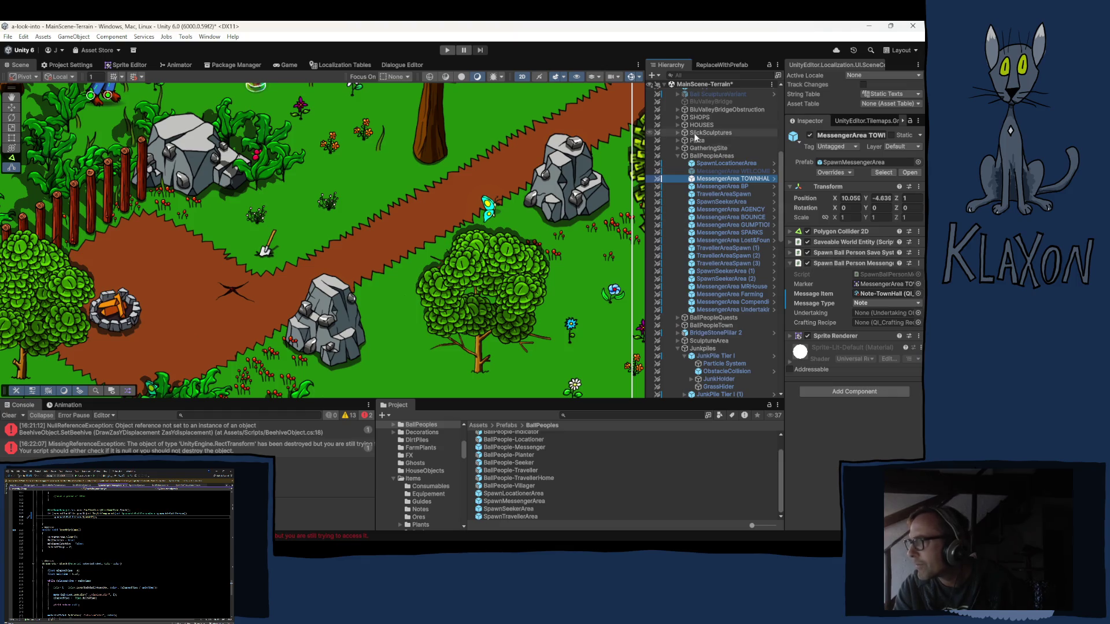
click(715, 164)
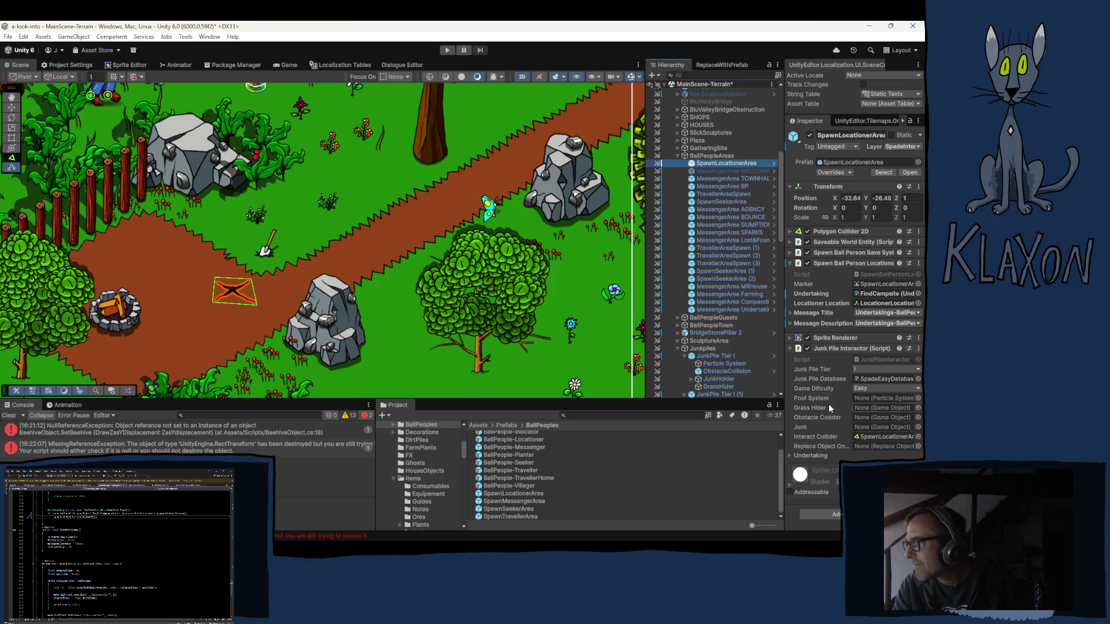
Copy SpawnLocationerArea's Junk Pile Interactor component and select MessengerArea TOWNHALL.
right_click(839, 348)
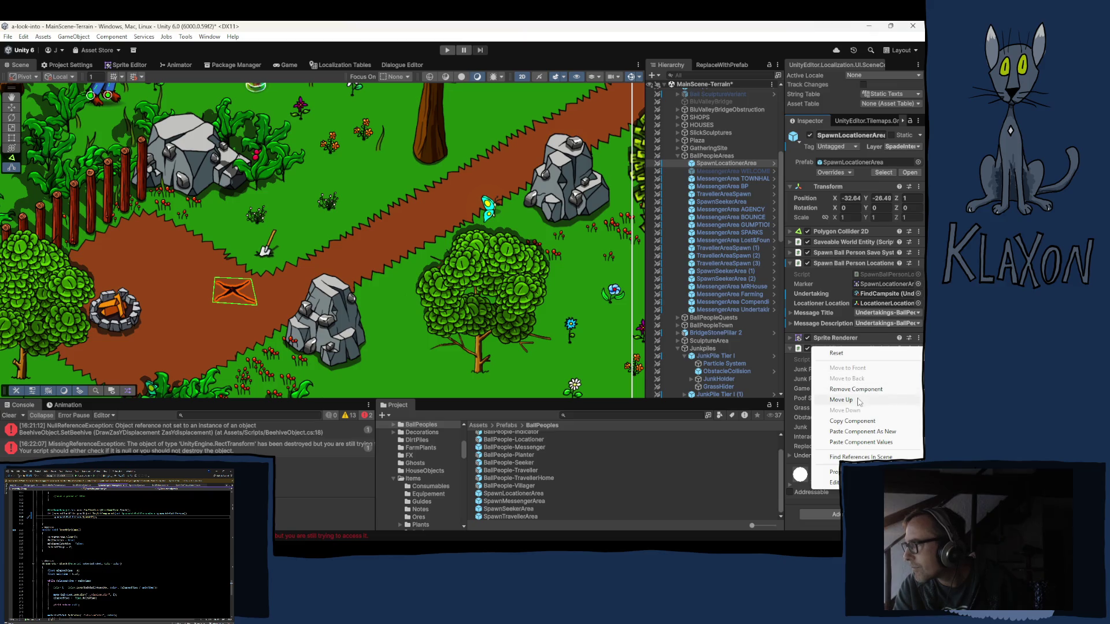
click(853, 424)
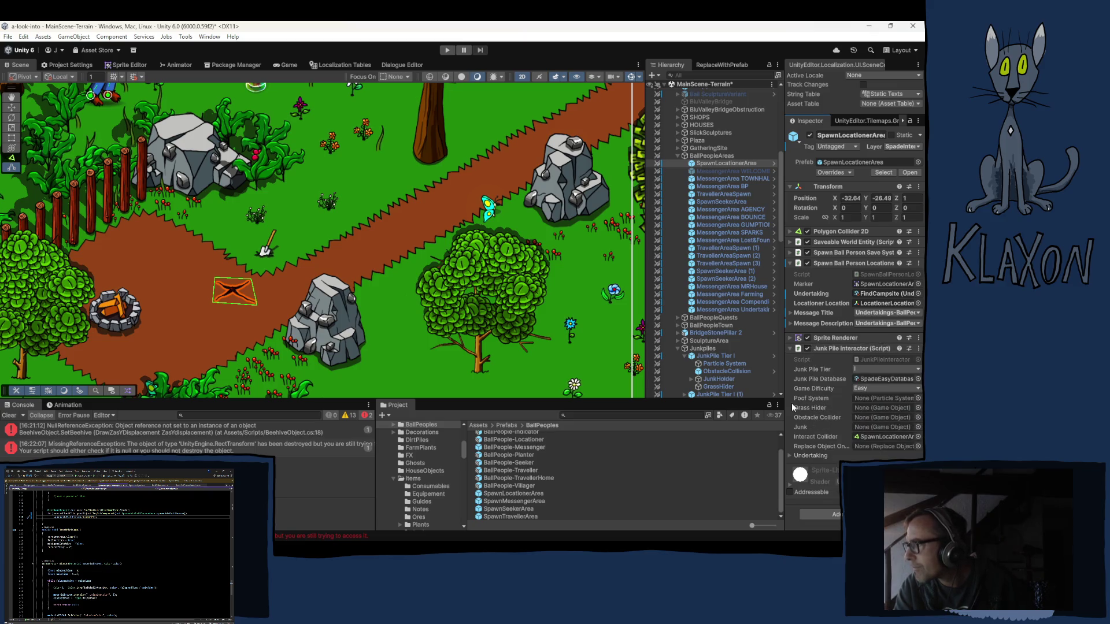
click(709, 183)
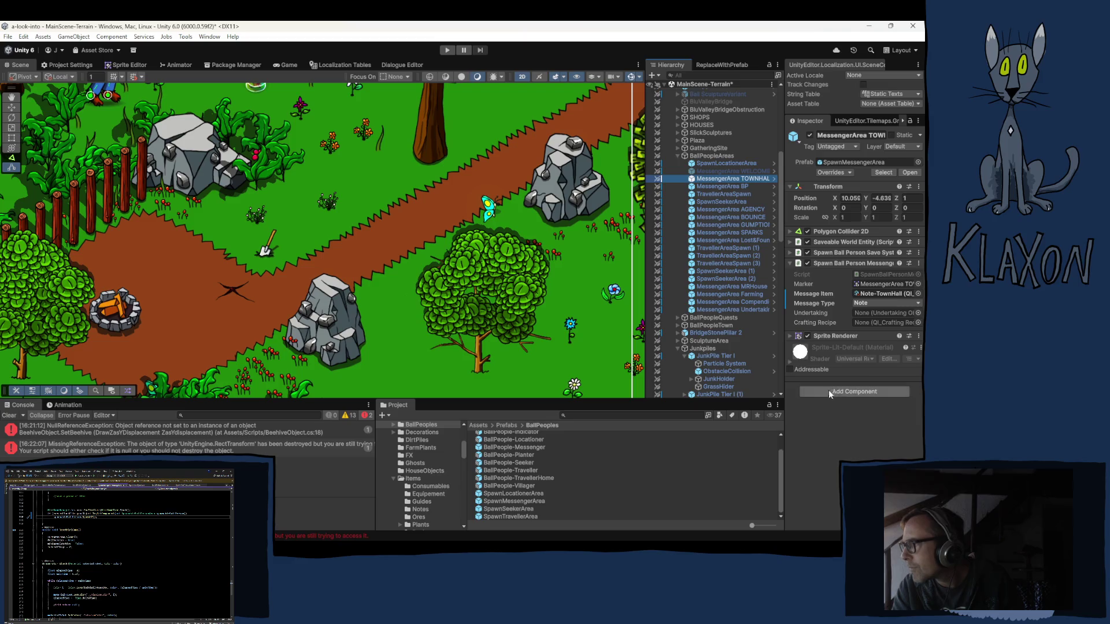
Paste the Junk Pile Interactor as new on MessengerArea TOWNHALL, pointing Interact Collider at itself.
click(919, 336)
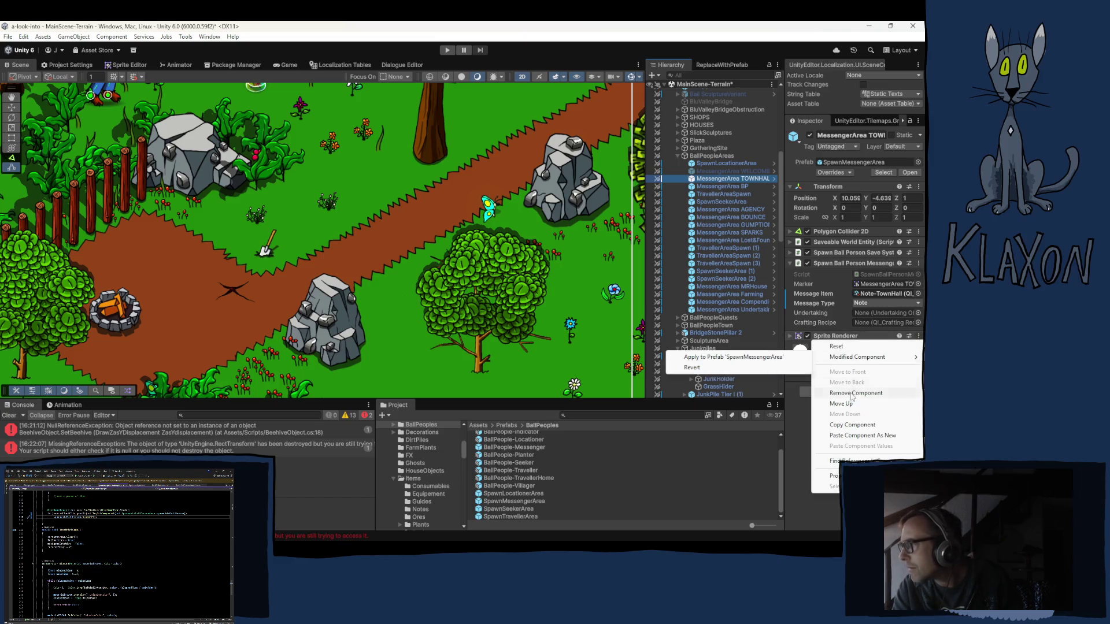
click(861, 440)
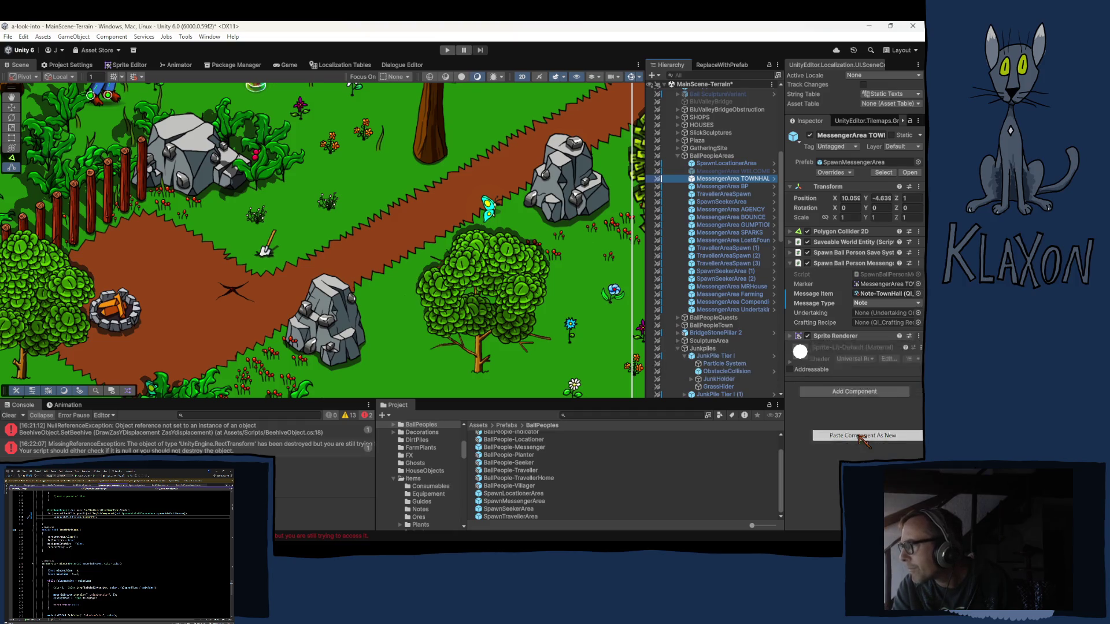
click(875, 435)
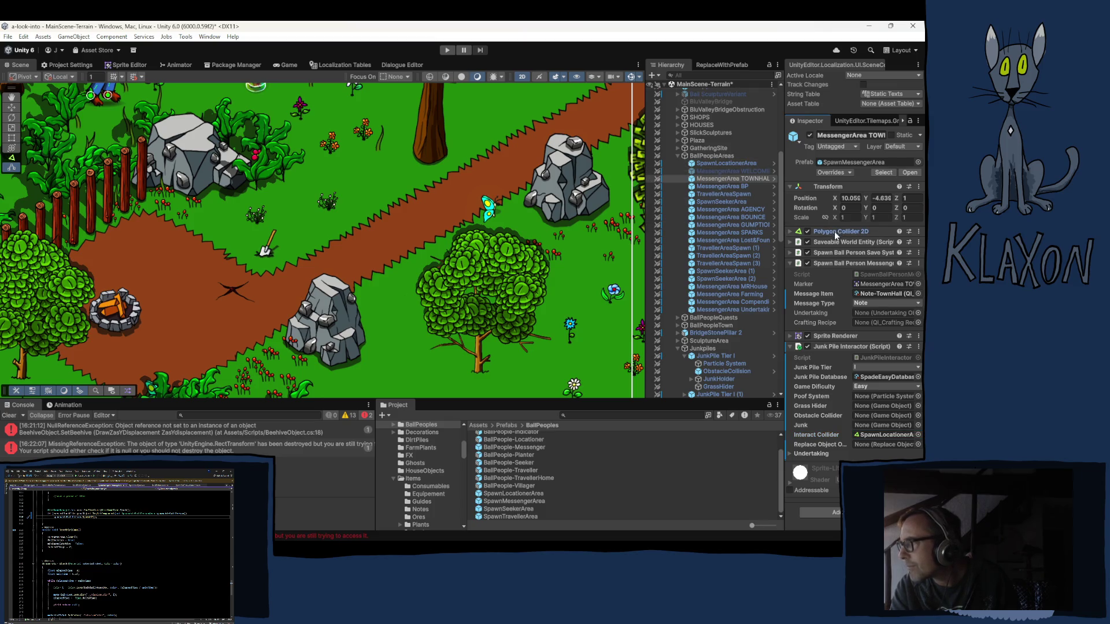
click(885, 436)
drag(880, 438, 879, 435)
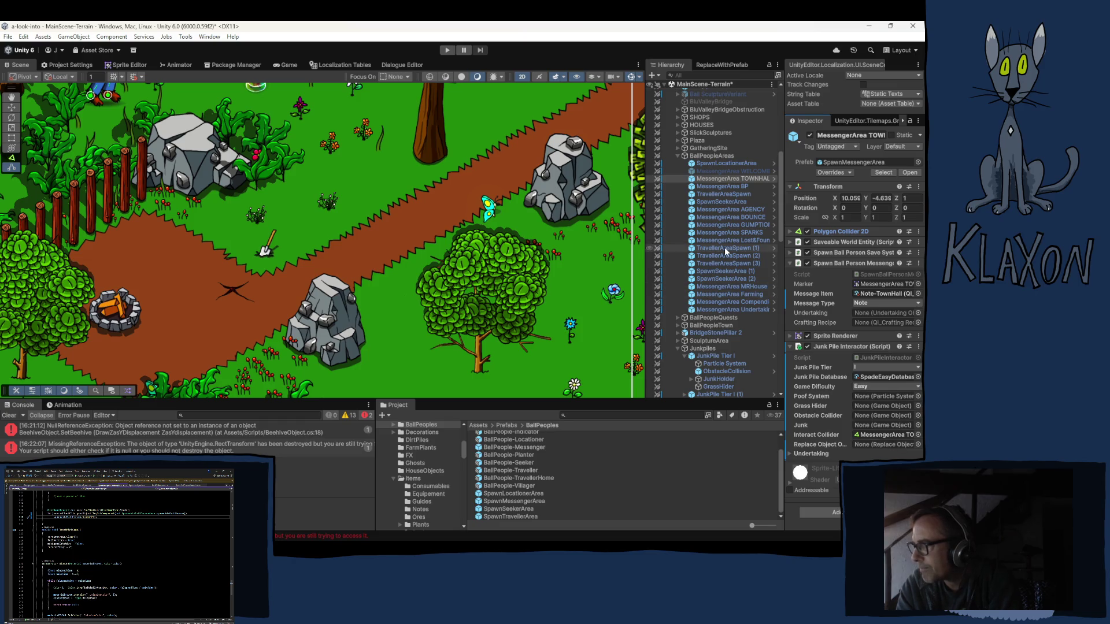
Inspect MessengerArea BP's spawn settings: Note-BallPeople message item with Note message type.
click(730, 185)
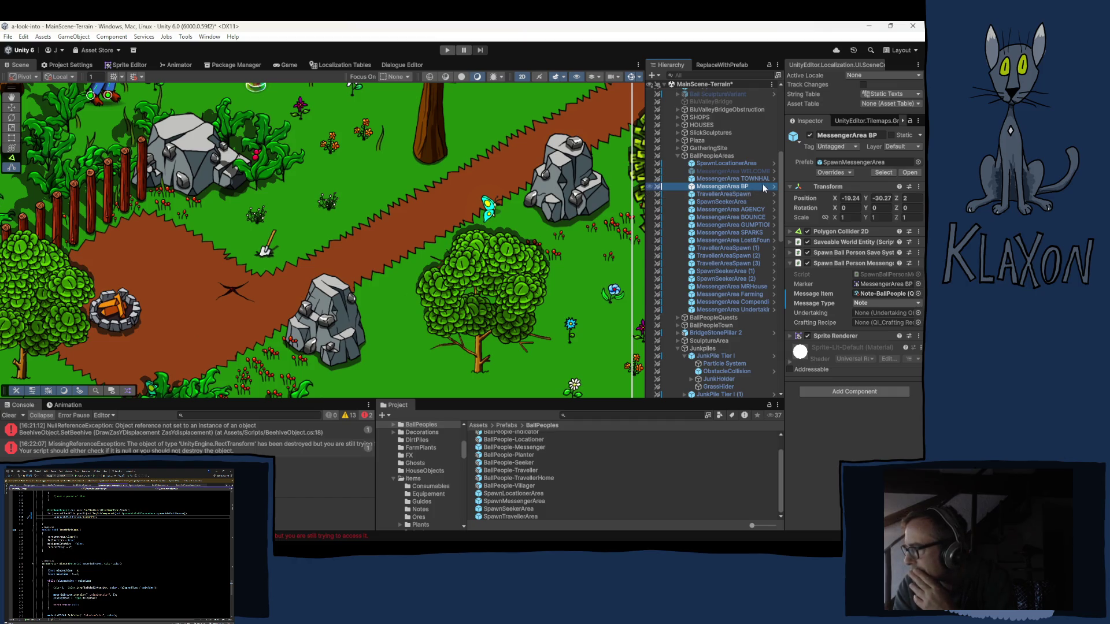
Apply TOWNHALL's added Junk Pile Interactor to the SpawnMessengerArea prefab.
click(733, 178)
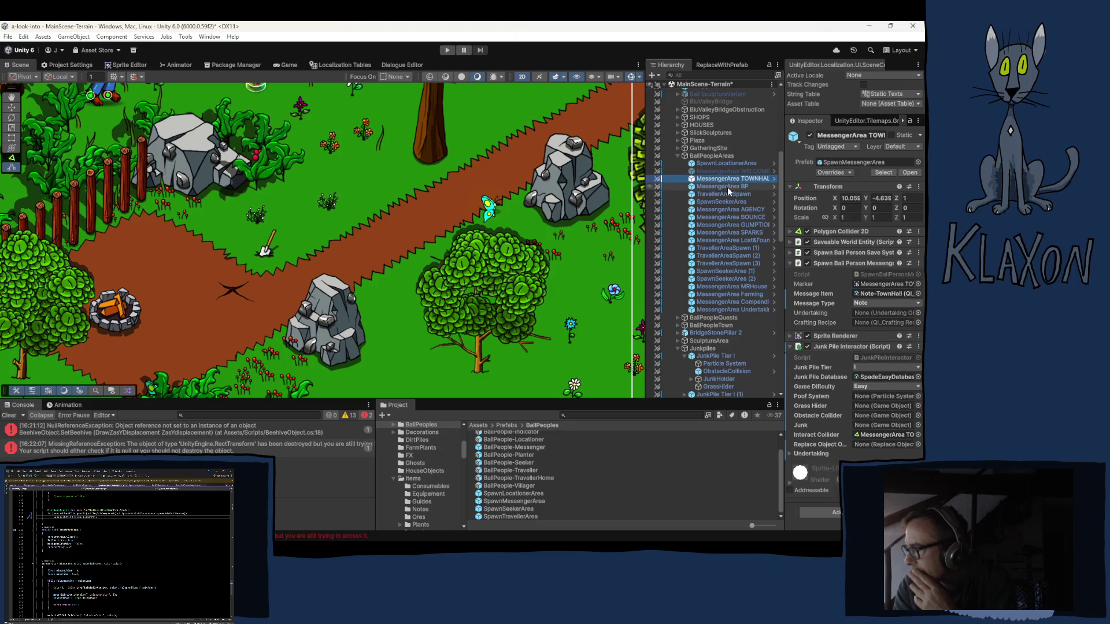
click(723, 185)
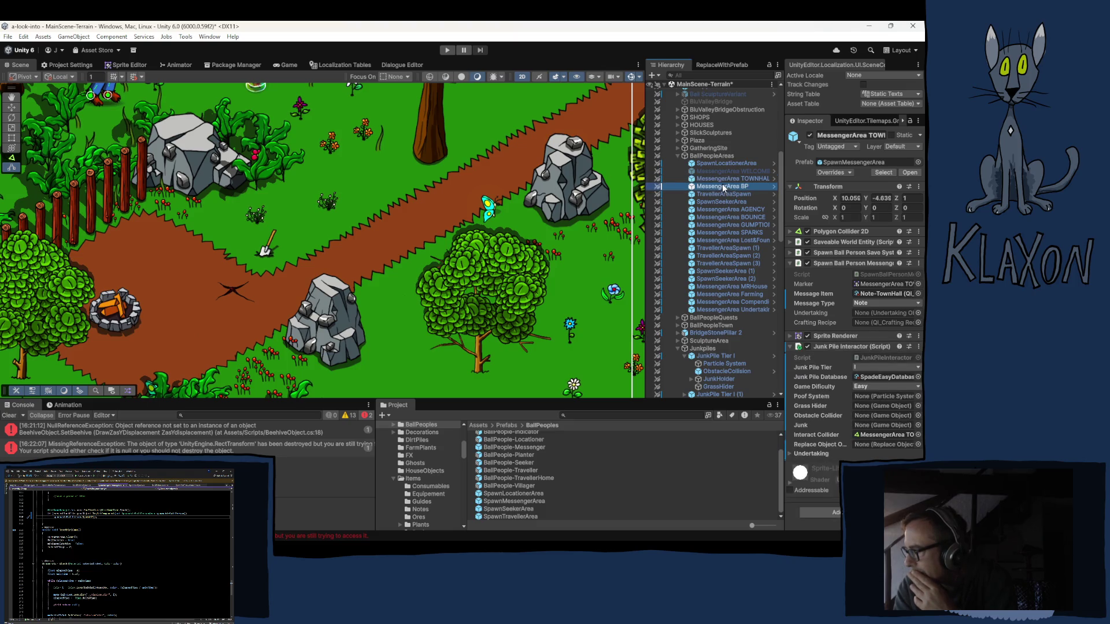
click(728, 178)
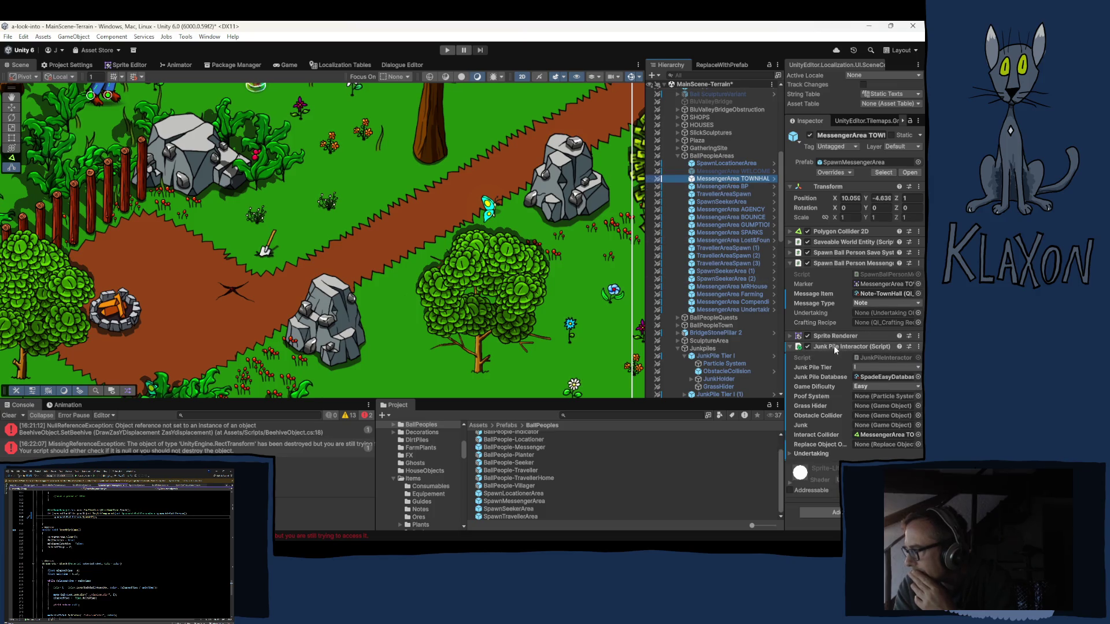
right_click(834, 346)
mouse_move(849, 364)
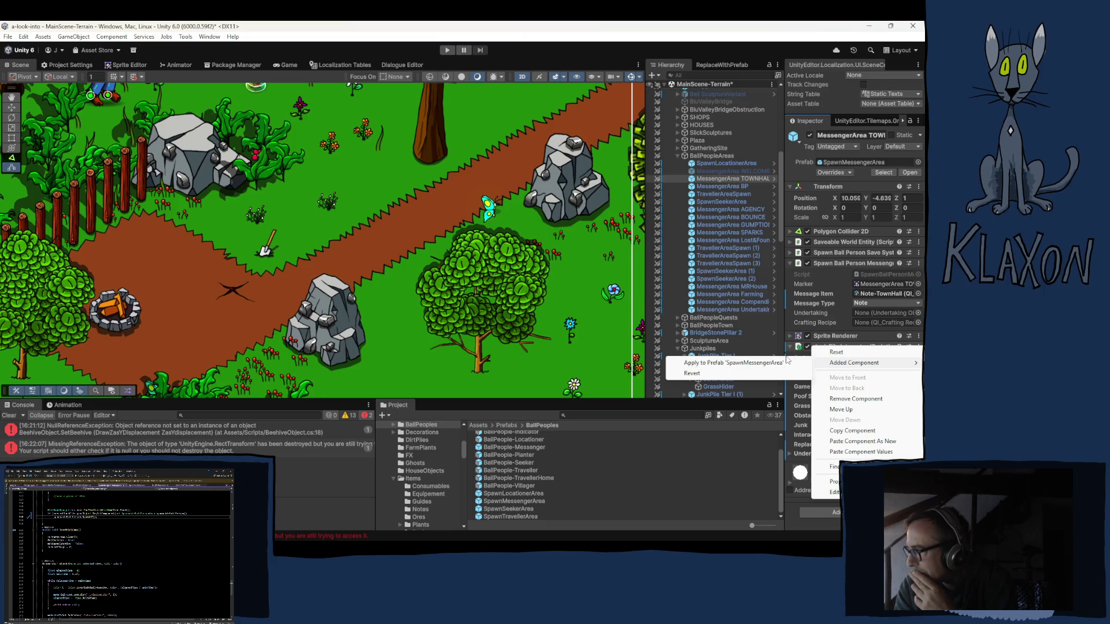
click(751, 363)
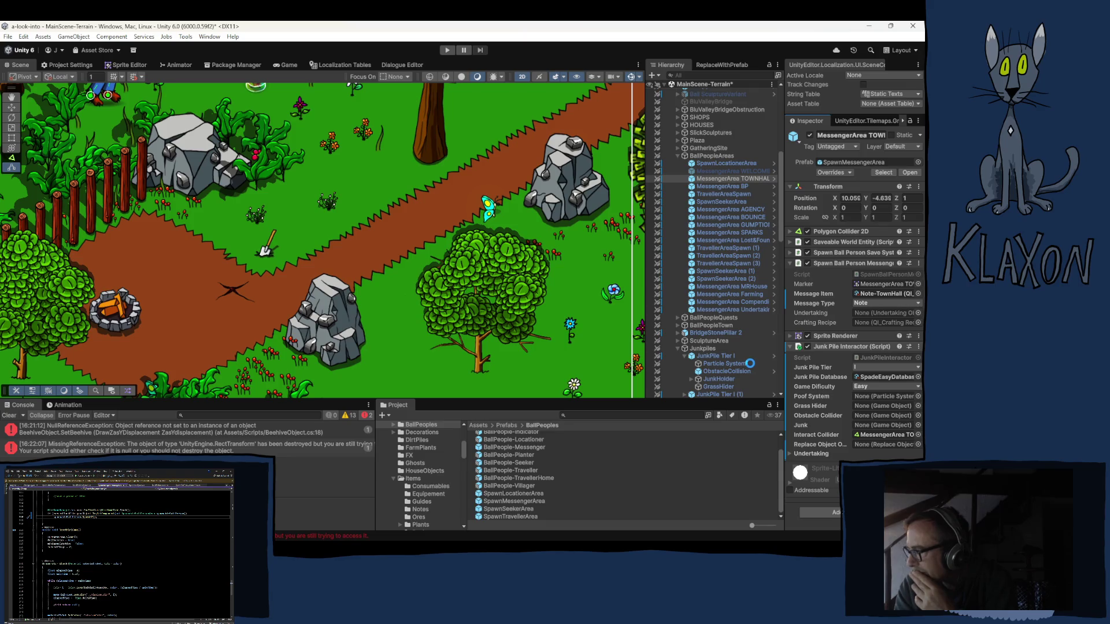
Verify the Interact Collider reference and that MessengerArea BP now carries the Junk Pile Interactor.
click(720, 164)
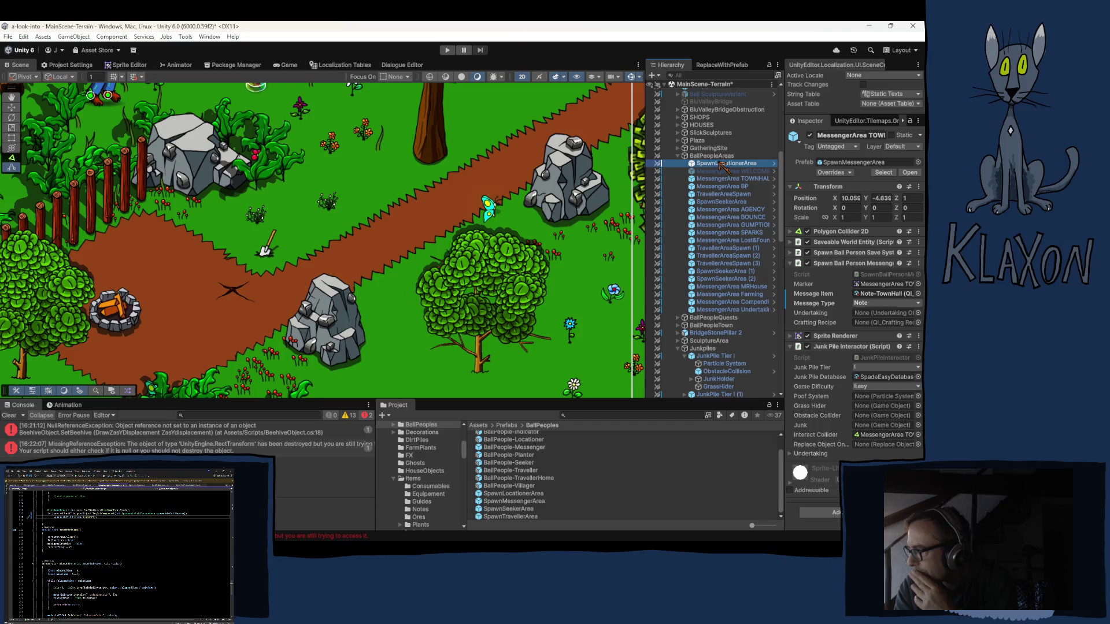
click(715, 178)
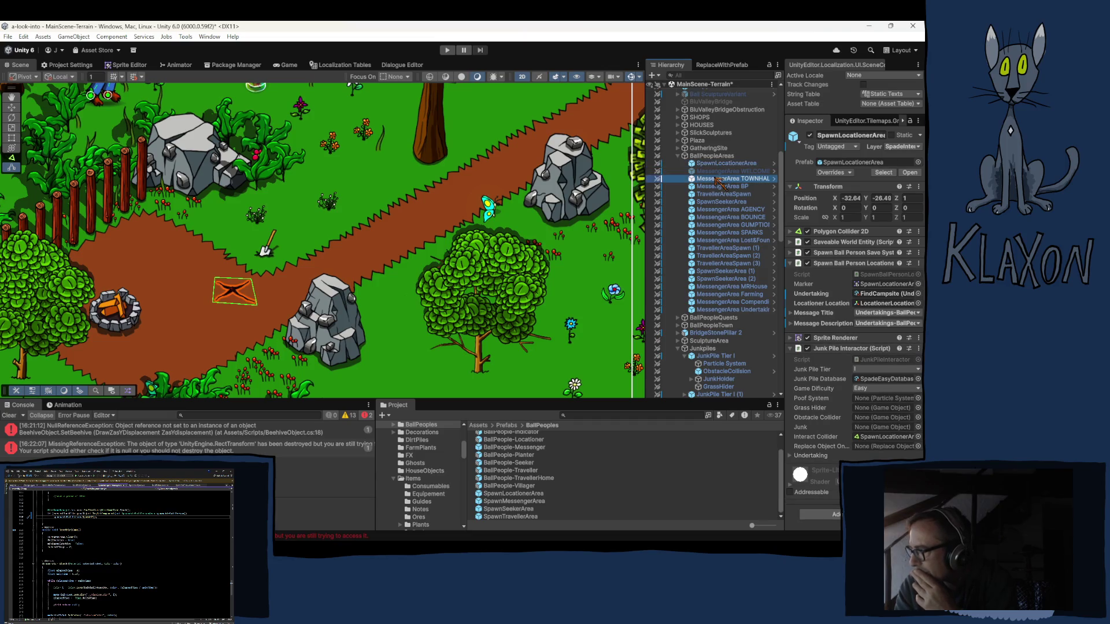
click(872, 432)
click(722, 186)
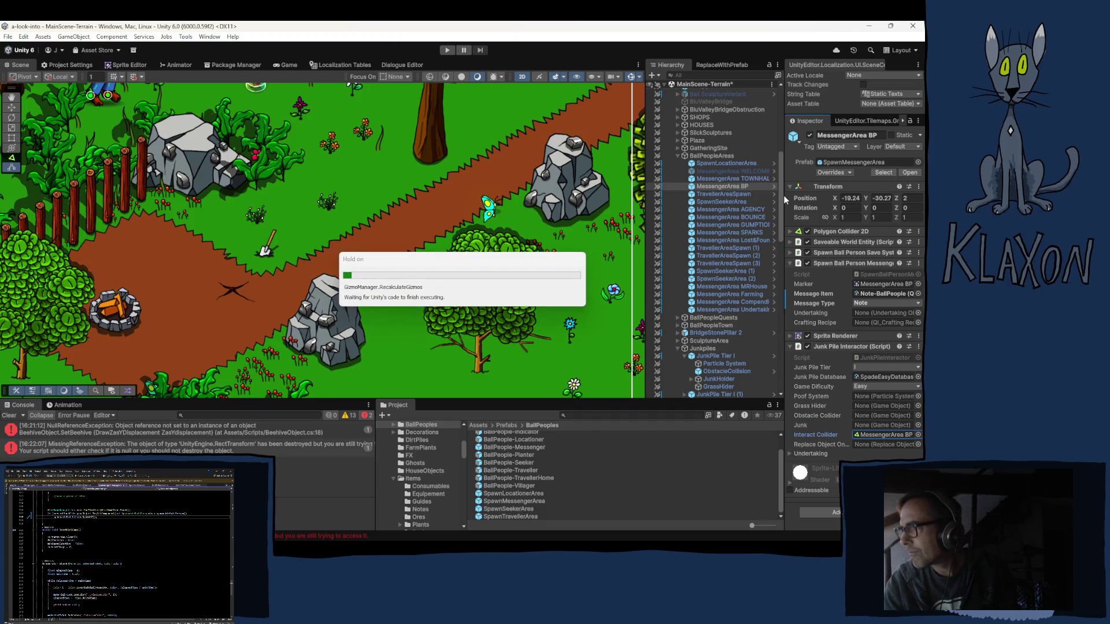
Frame MessengerArea AGENCY in the Scene view and pan around its diamond-shaped collider.
click(747, 210)
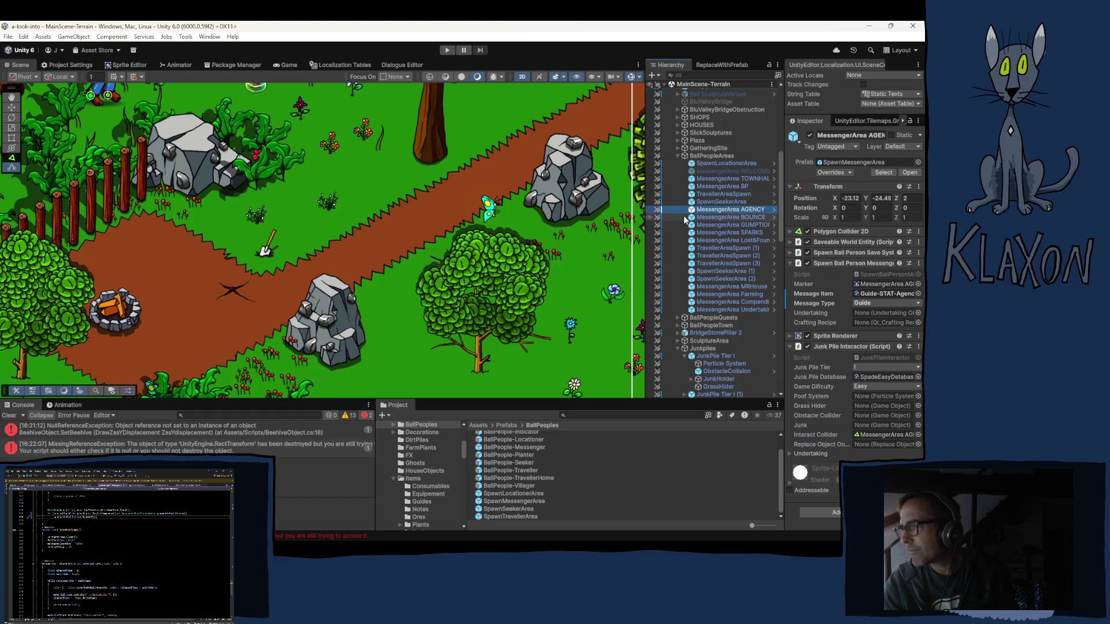
key(f)
mouse_move(390, 179)
mouse_down()
mouse_move(356, 150)
mouse_move(249, 104)
mouse_move(25, 168)
mouse_move(87, 231)
mouse_move(172, 388)
mouse_move(250, 415)
mouse_up()
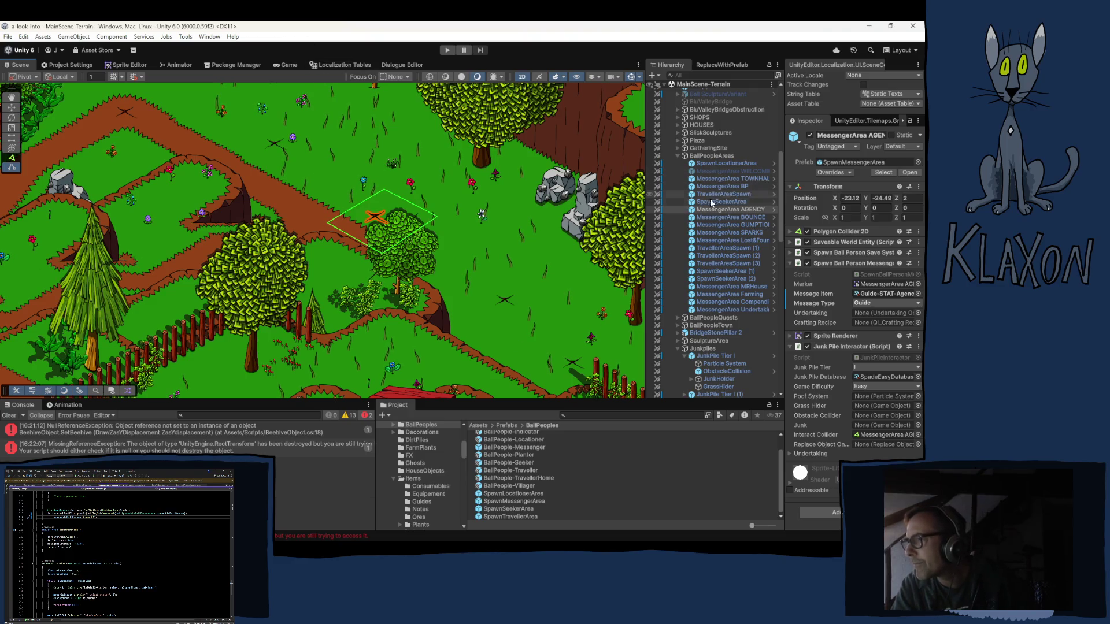
click(733, 218)
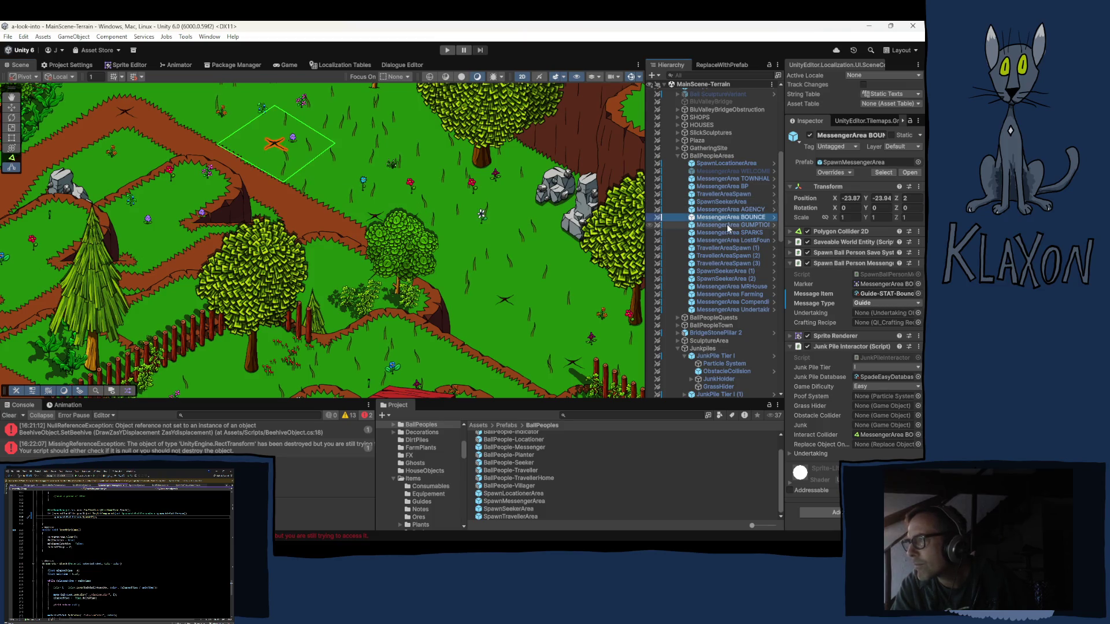
click(727, 225)
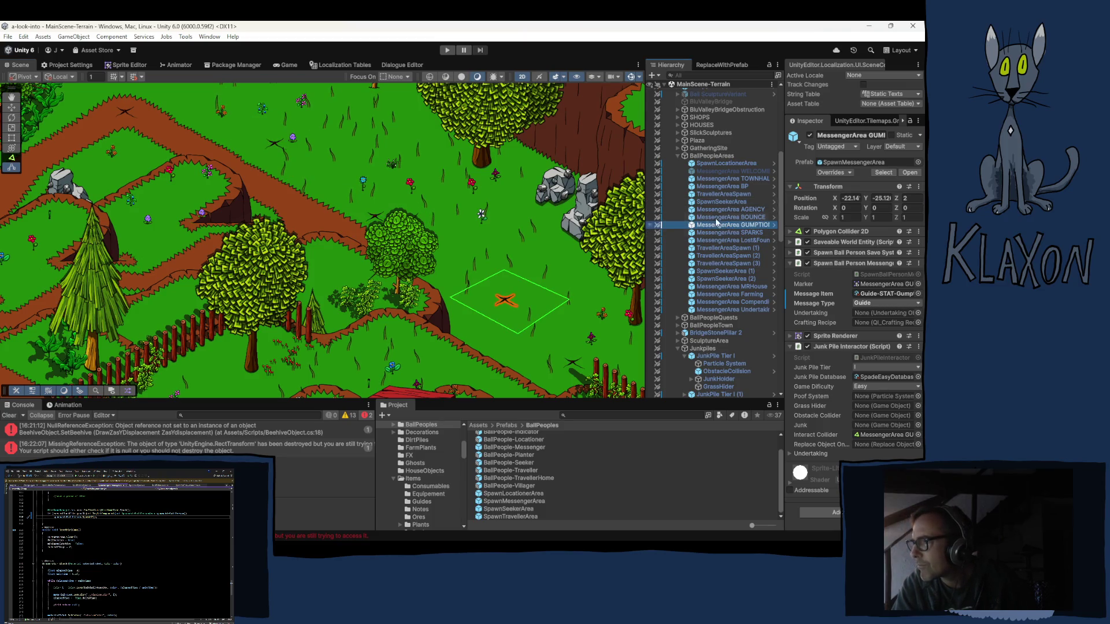
click(728, 180)
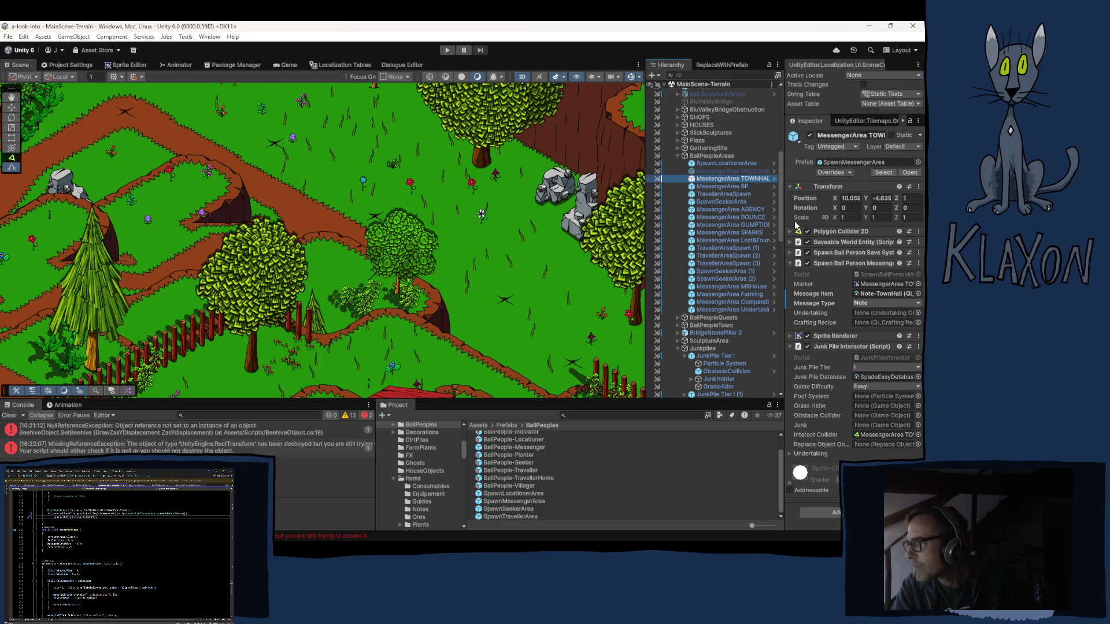
click(726, 163)
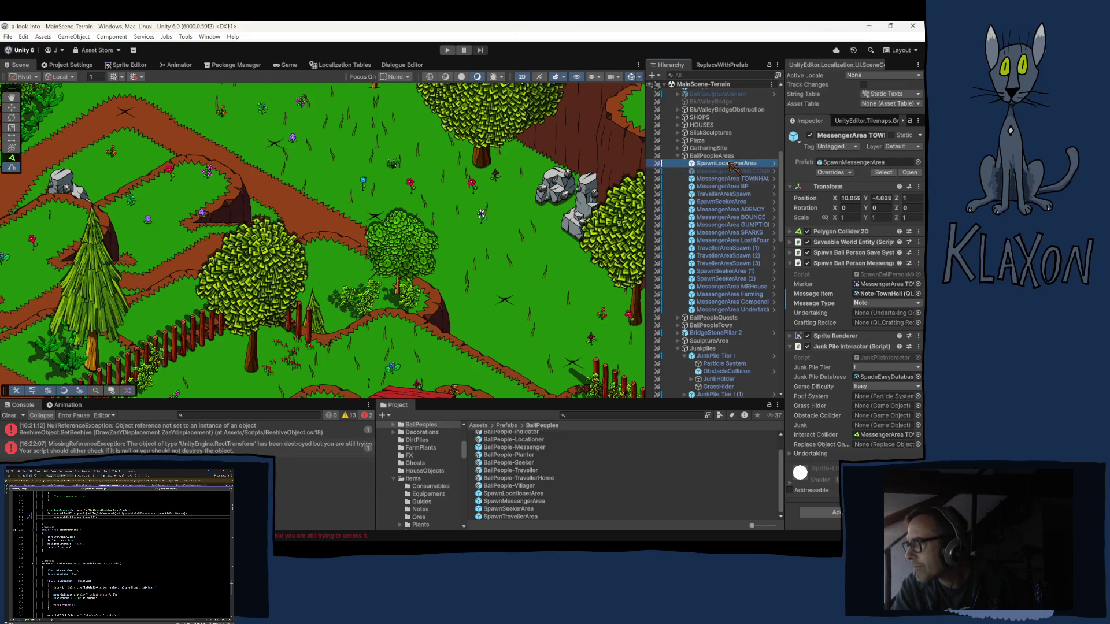
Copy SpawnLocationerArea's Polygon Collider 2D onto TOWNHALL and apply its Points to the SpawnMessengerArea prefab.
click(822, 232)
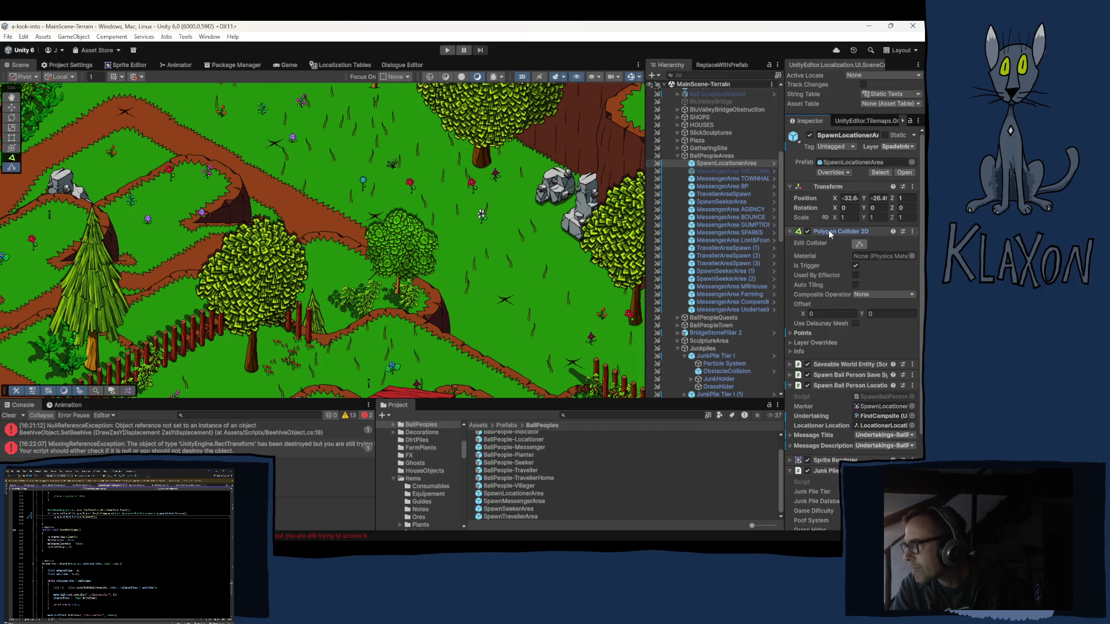
right_click(830, 234)
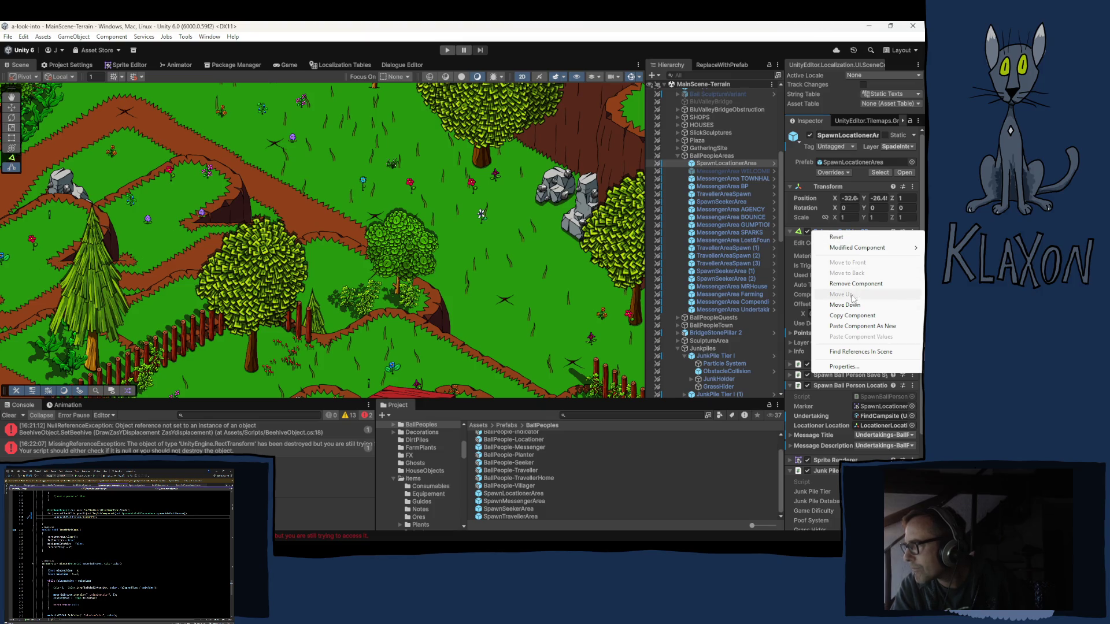
click(850, 316)
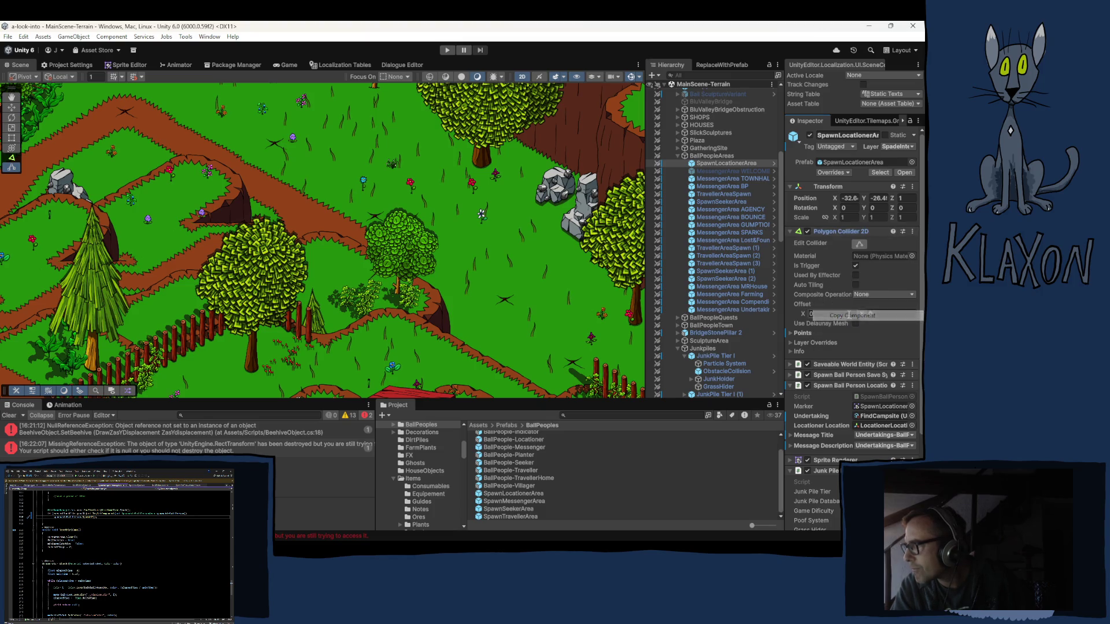
click(730, 180)
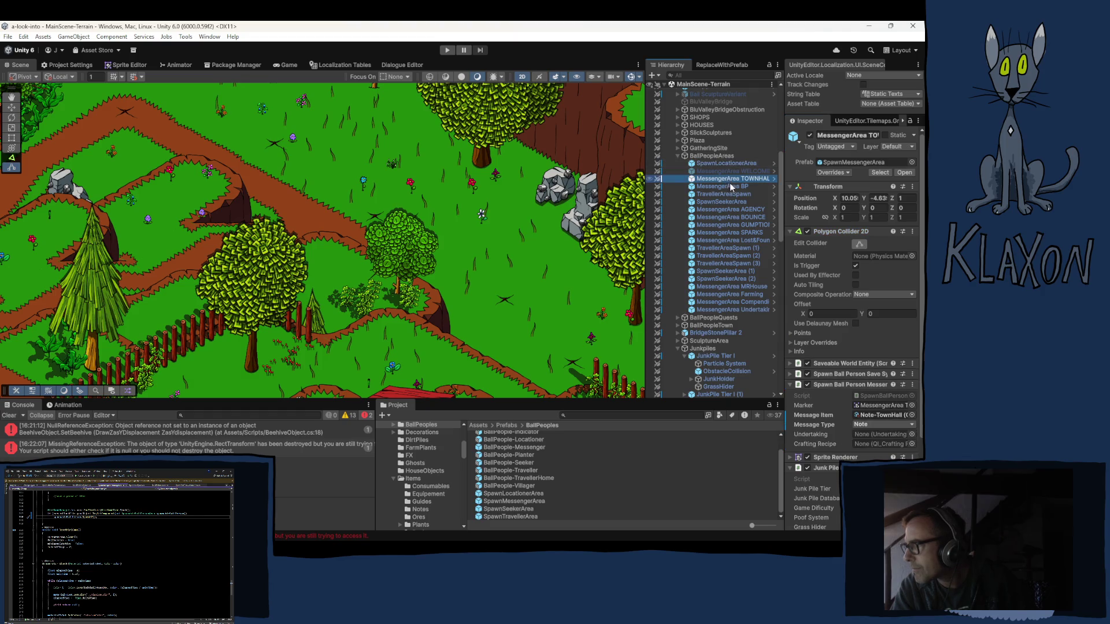
right_click(838, 233)
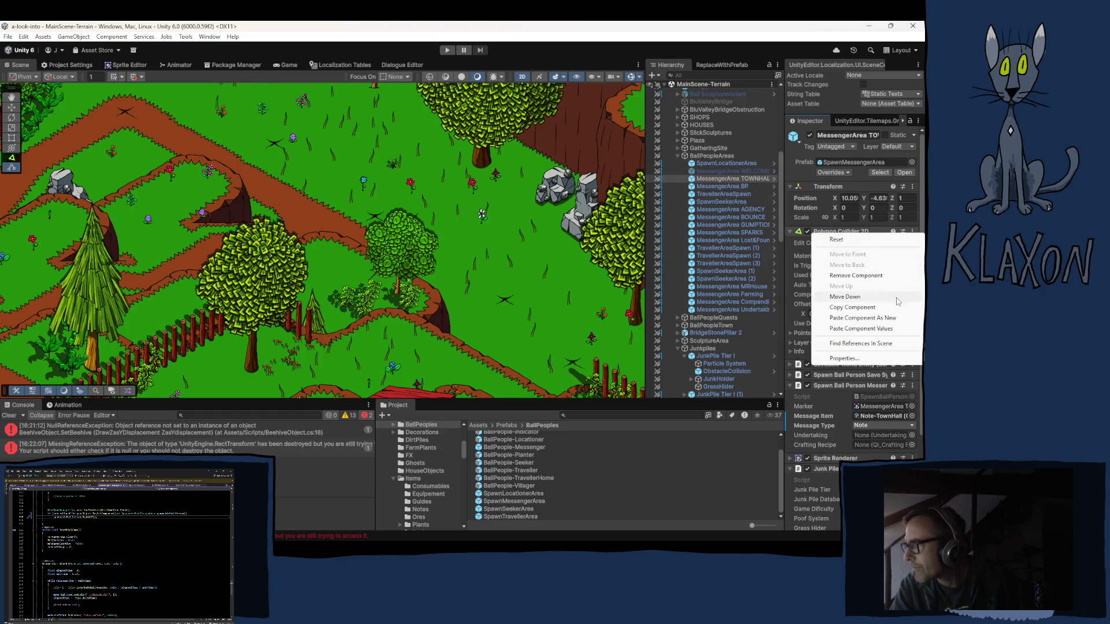
click(872, 329)
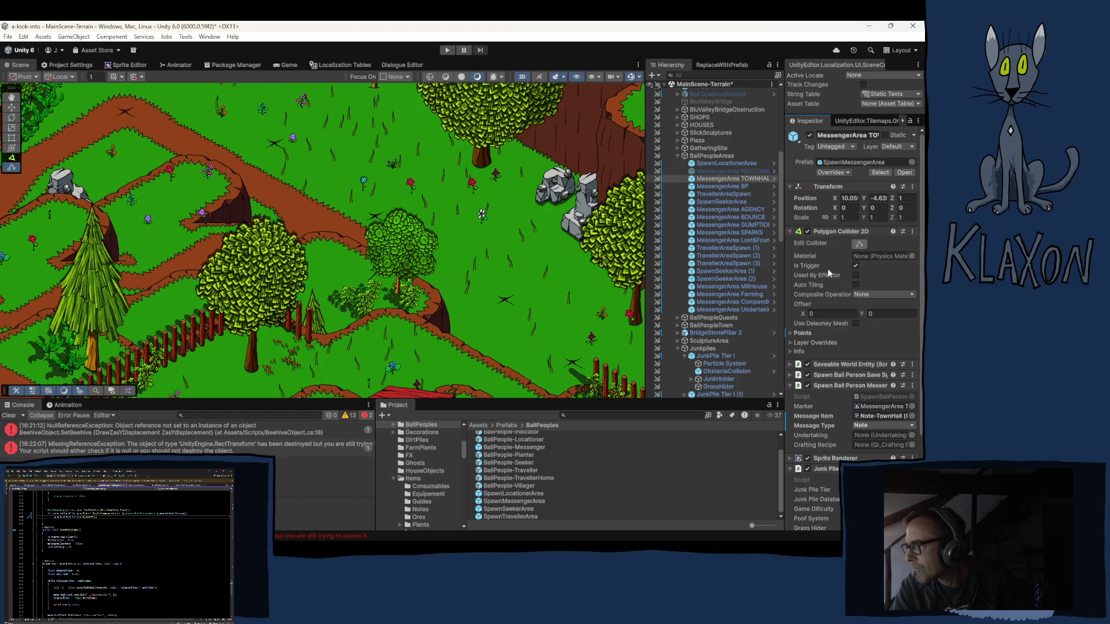
right_click(804, 334)
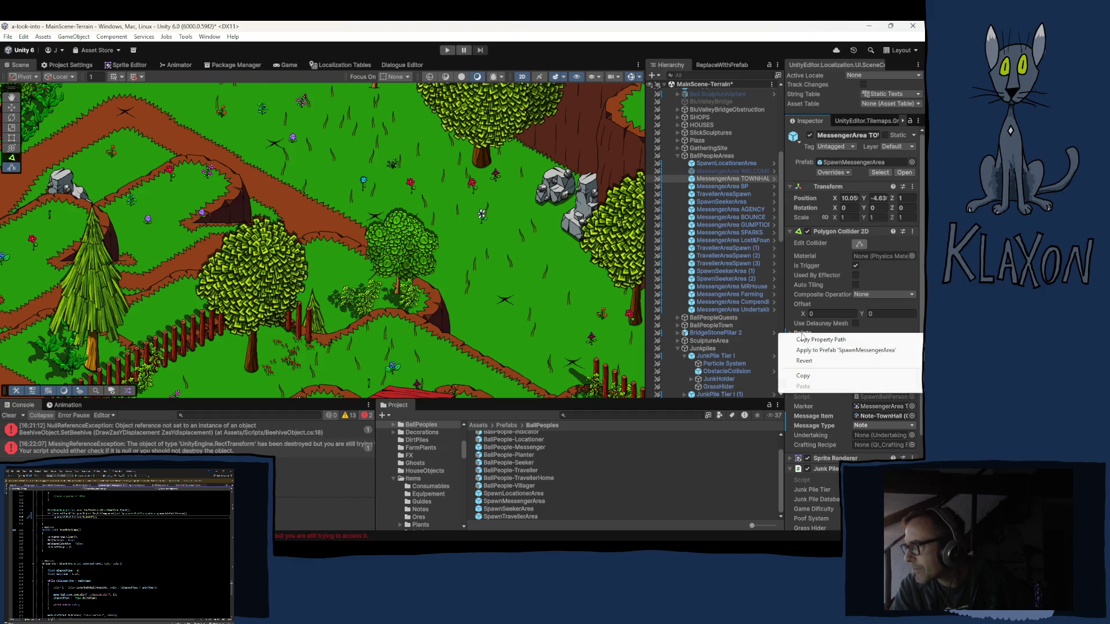
click(815, 351)
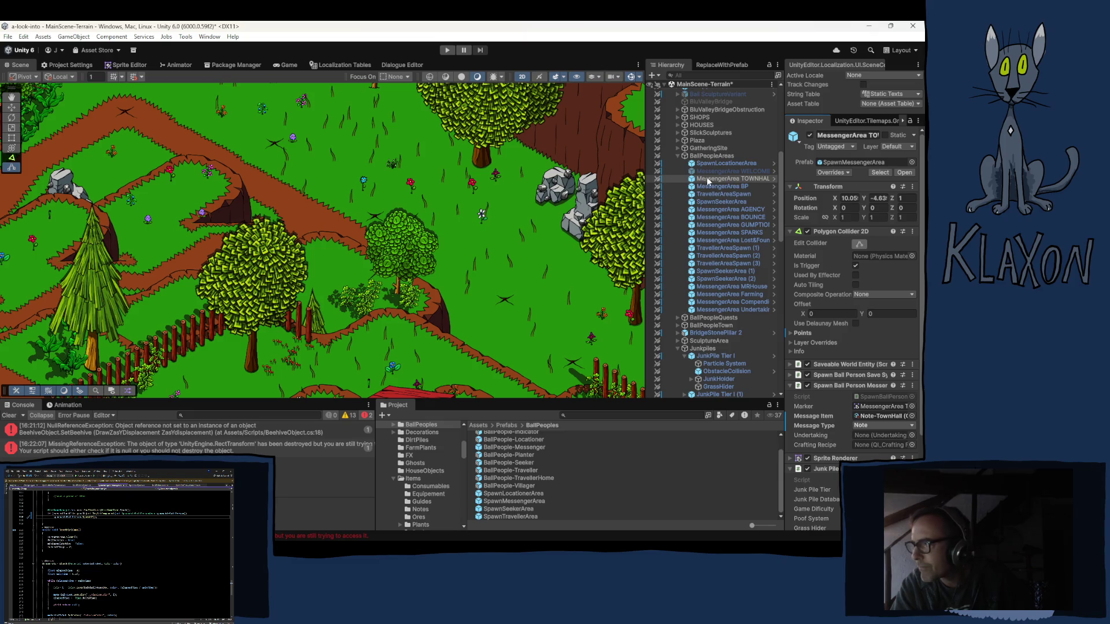
Check the AGENCY, BOUNCE, GUMPTION and SPARKS colliders, then return to TOWNHALL.
click(716, 210)
click(714, 217)
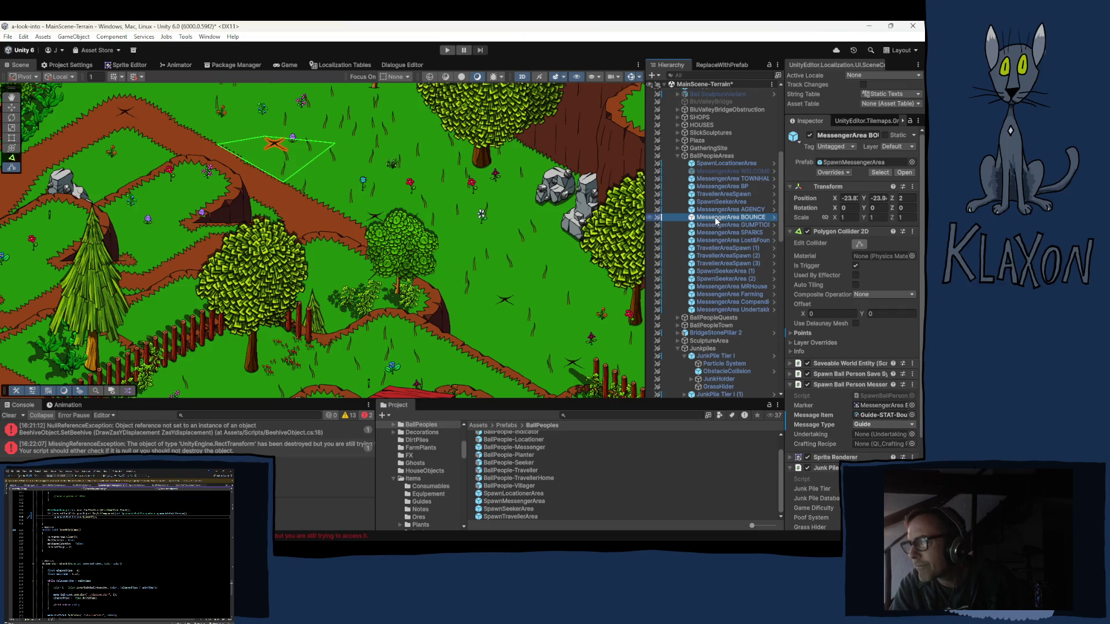
click(717, 225)
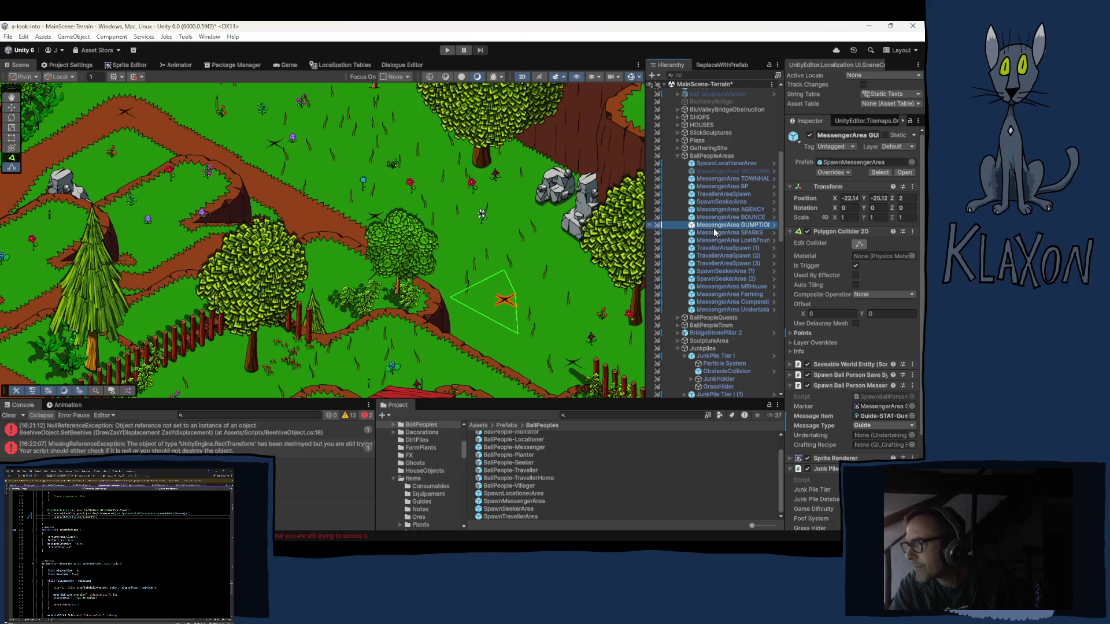
click(716, 233)
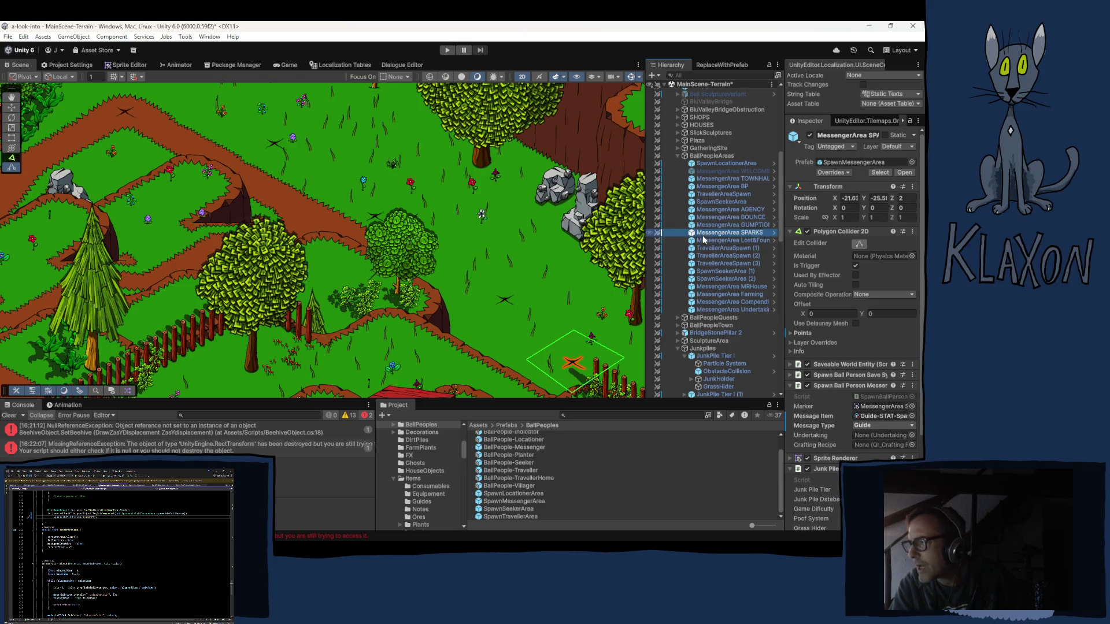
click(716, 181)
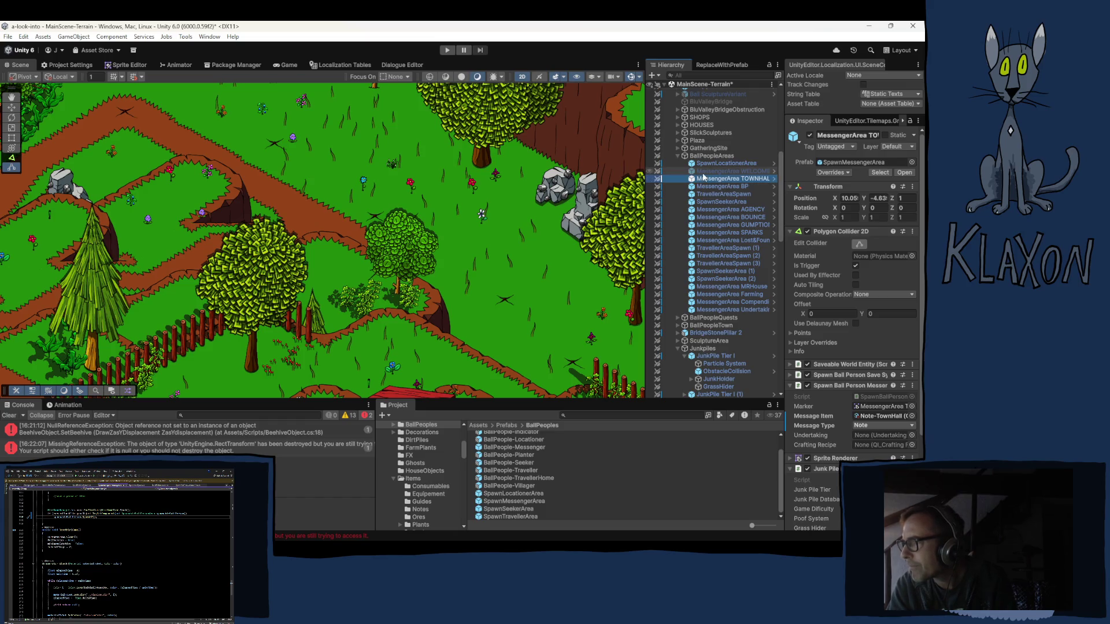
Frame the TOWNHALL and BP colliders, then revert AGENCY's collider points to the prefab shape.
double_click(711, 179)
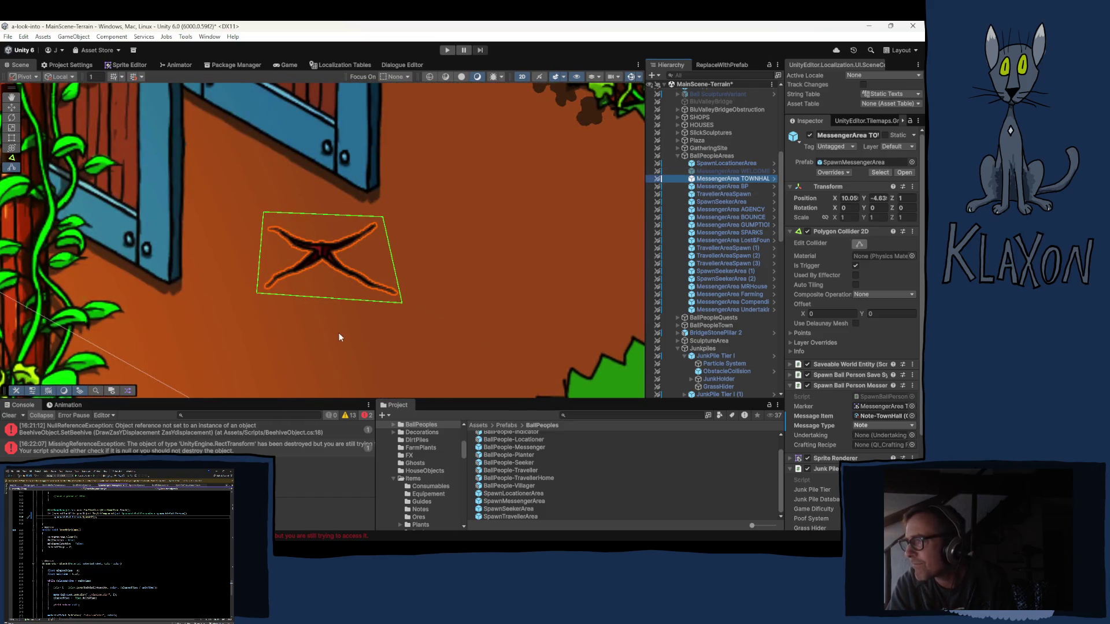
click(712, 186)
double_click(711, 186)
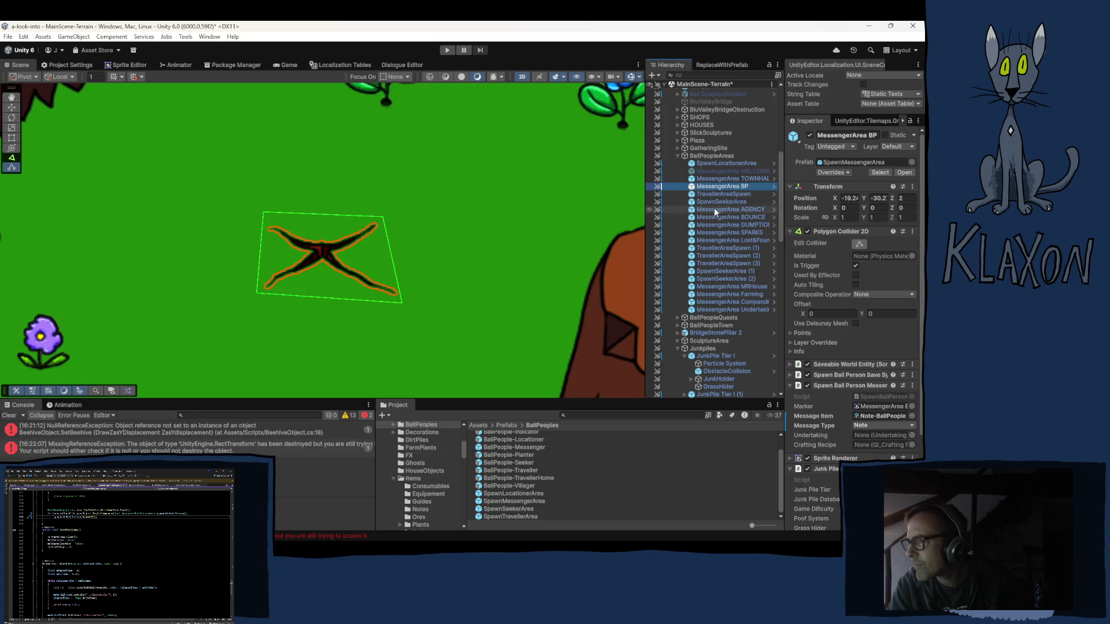
double_click(710, 209)
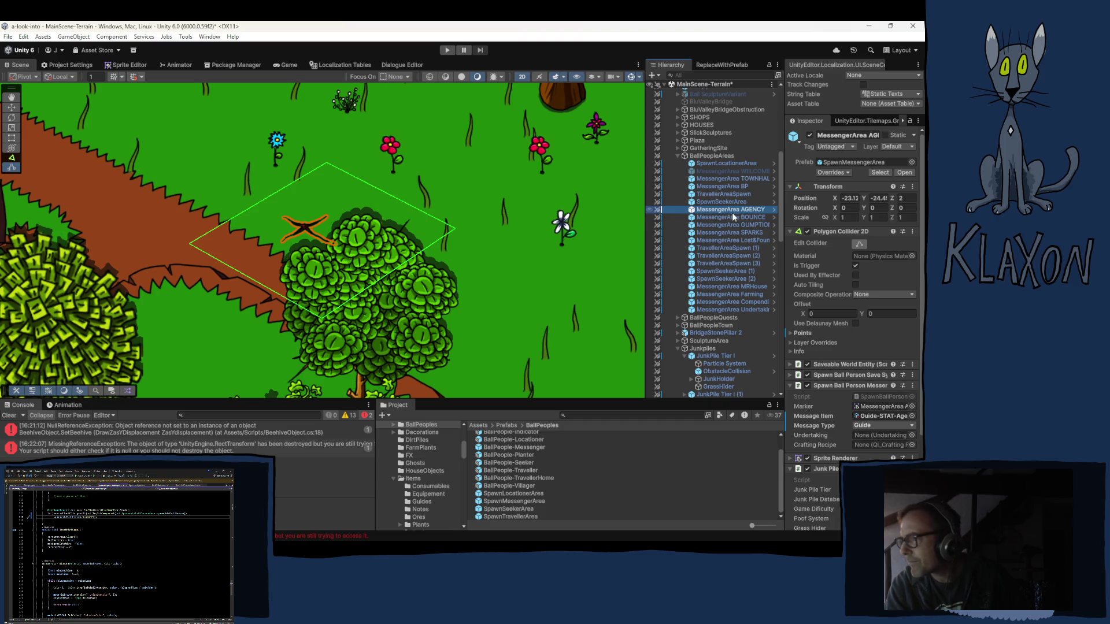
right_click(821, 232)
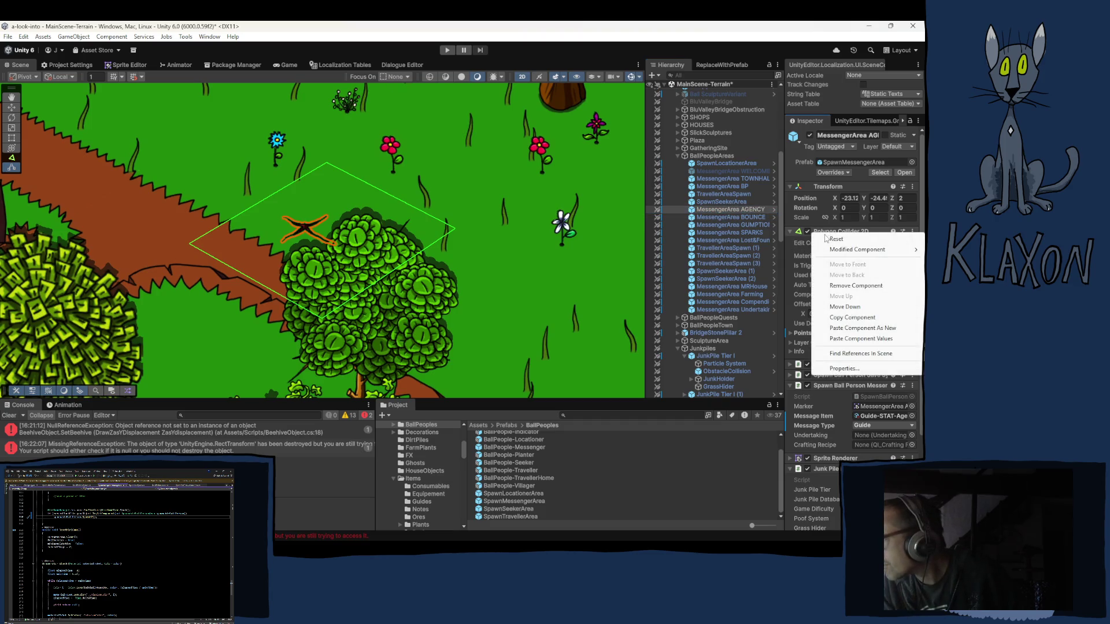
click(854, 339)
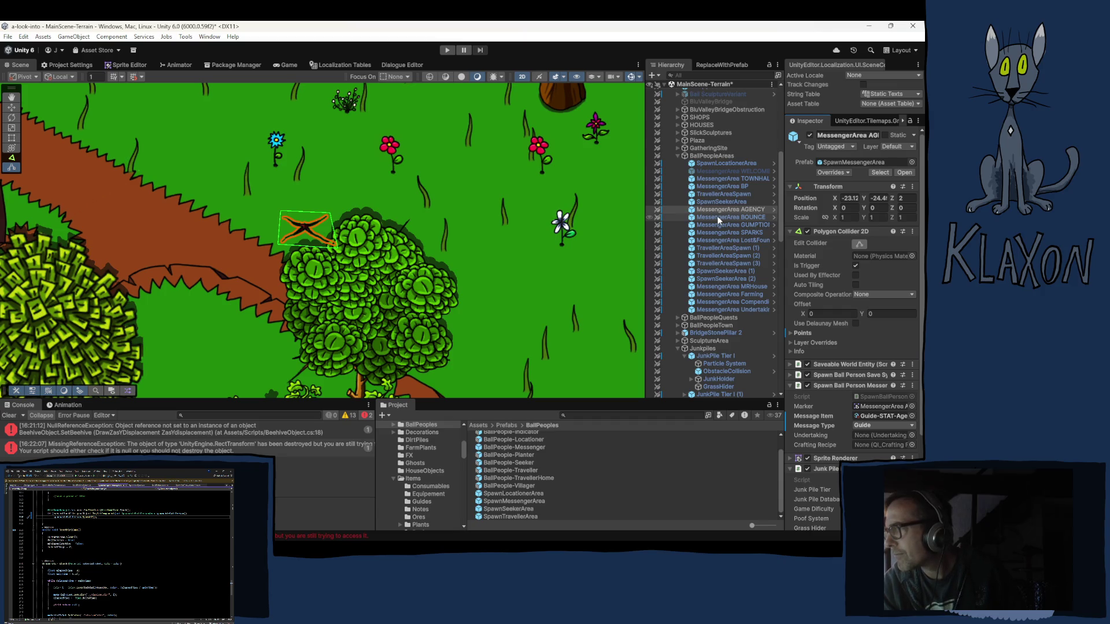
right_click(808, 335)
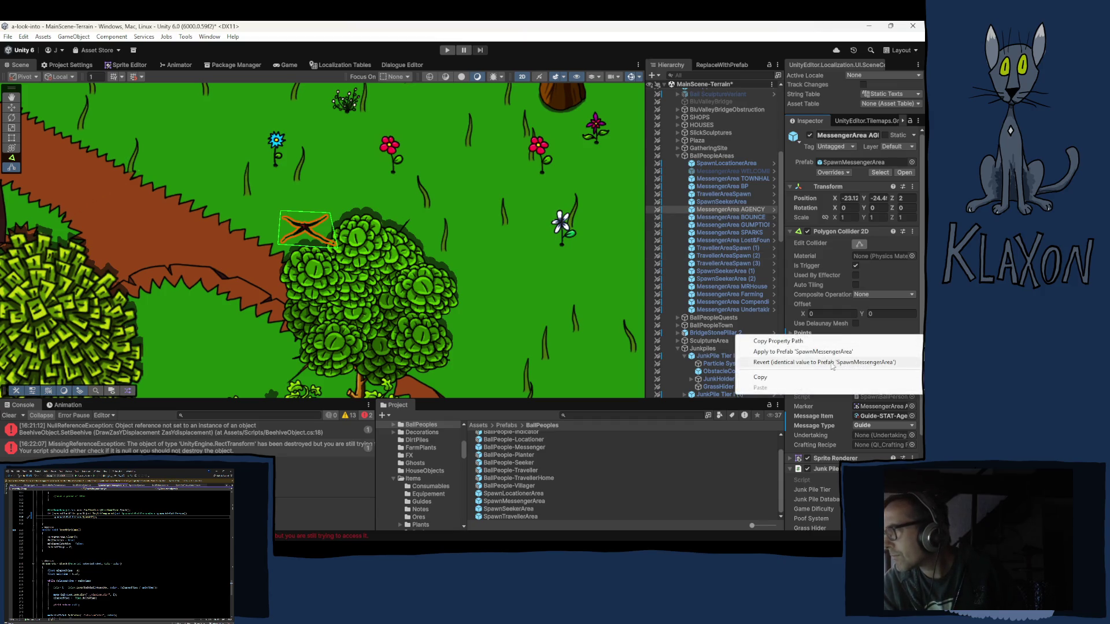
click(789, 365)
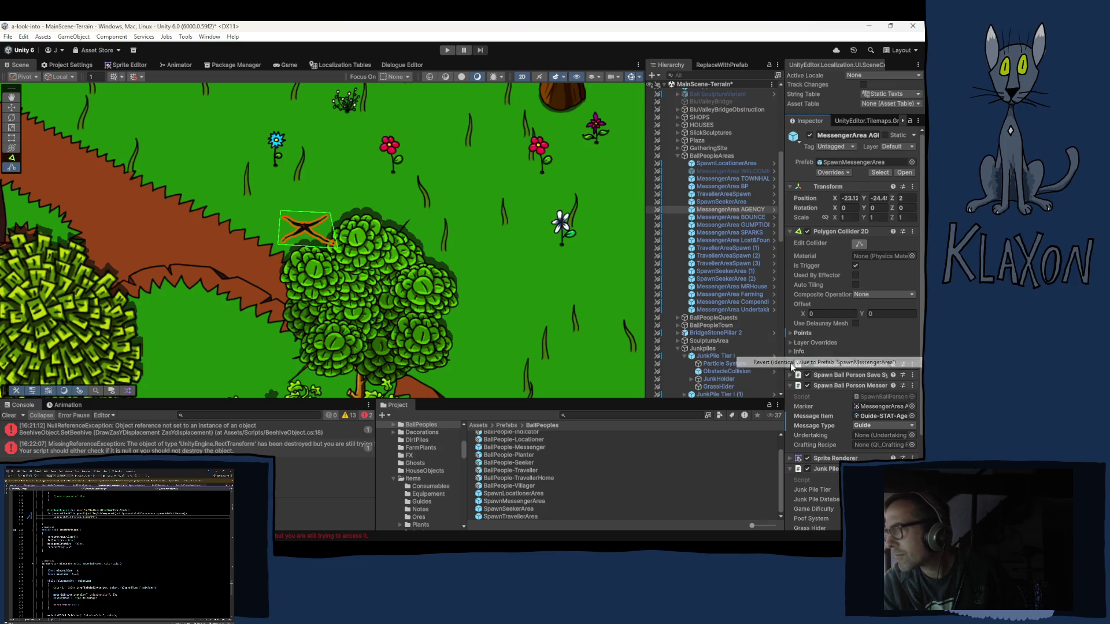
Revert the BOUNCE, GUMPTION and SPARKS collider points to the prefab's small quad shape.
double_click(732, 217)
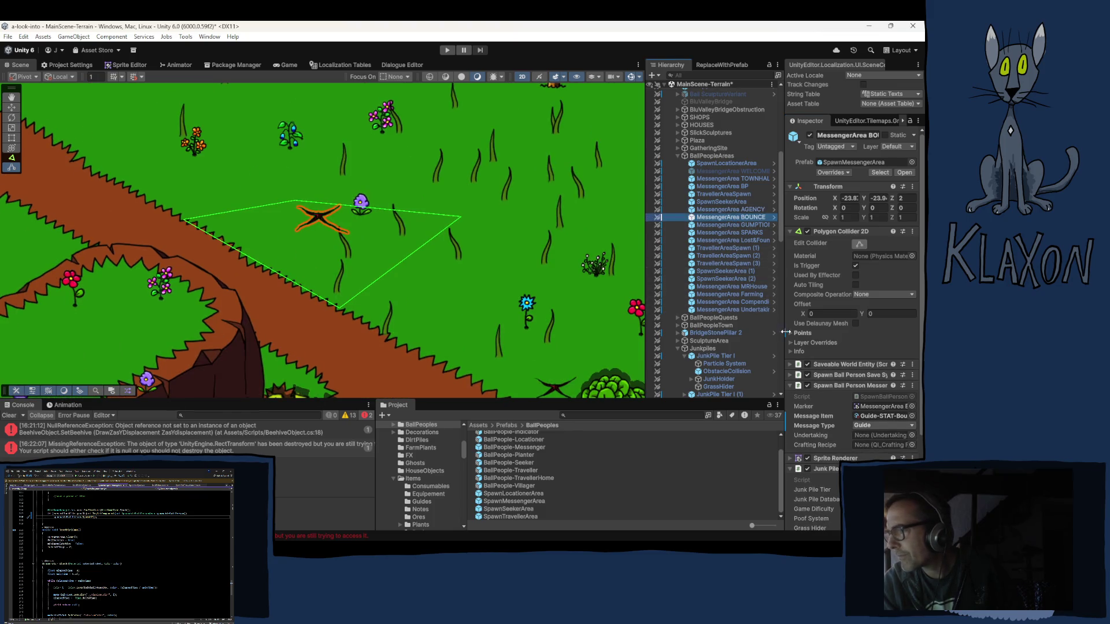
right_click(812, 333)
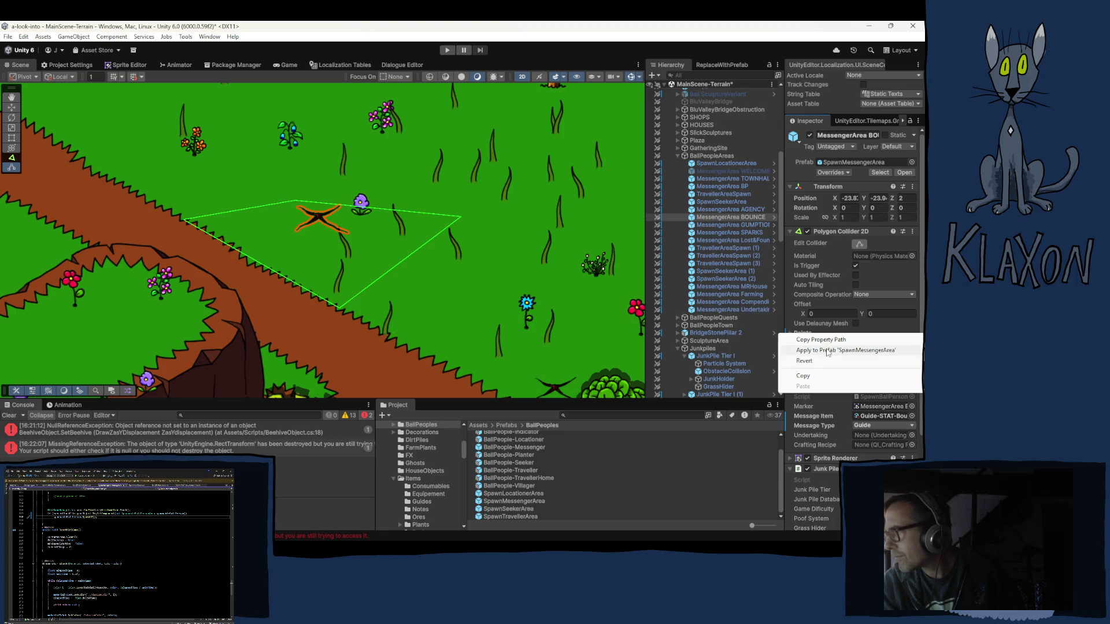
click(808, 361)
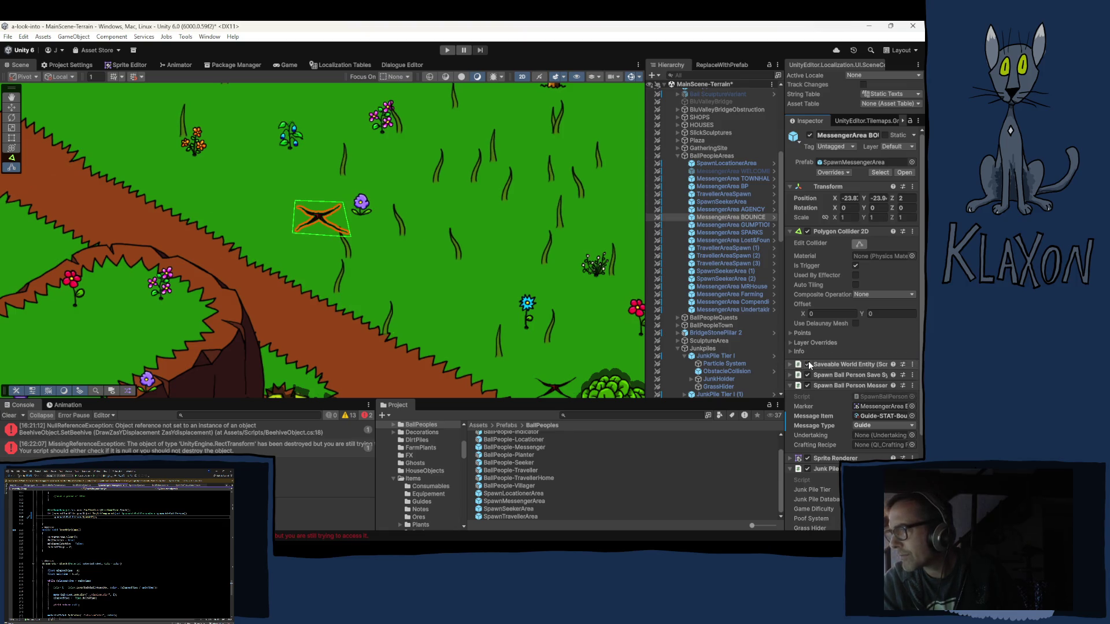
double_click(717, 225)
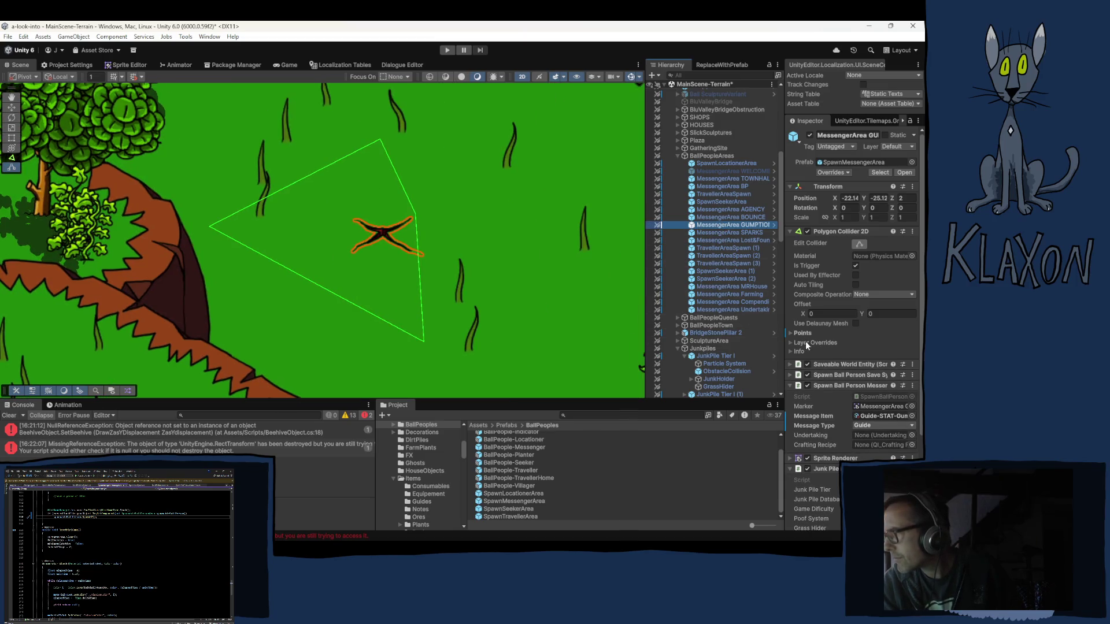
right_click(801, 335)
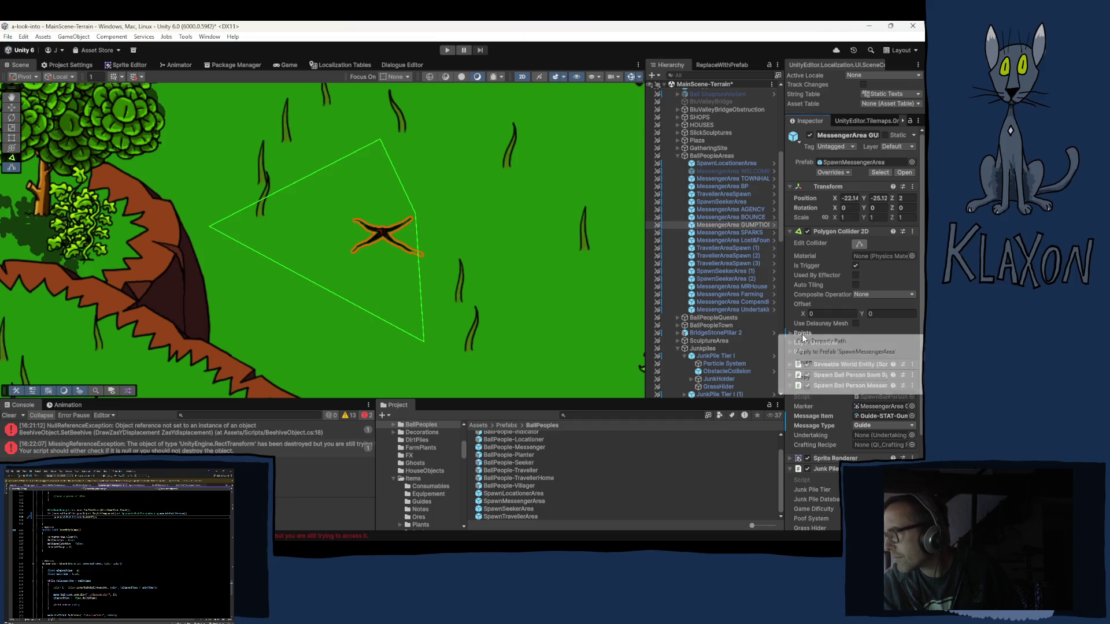
click(804, 363)
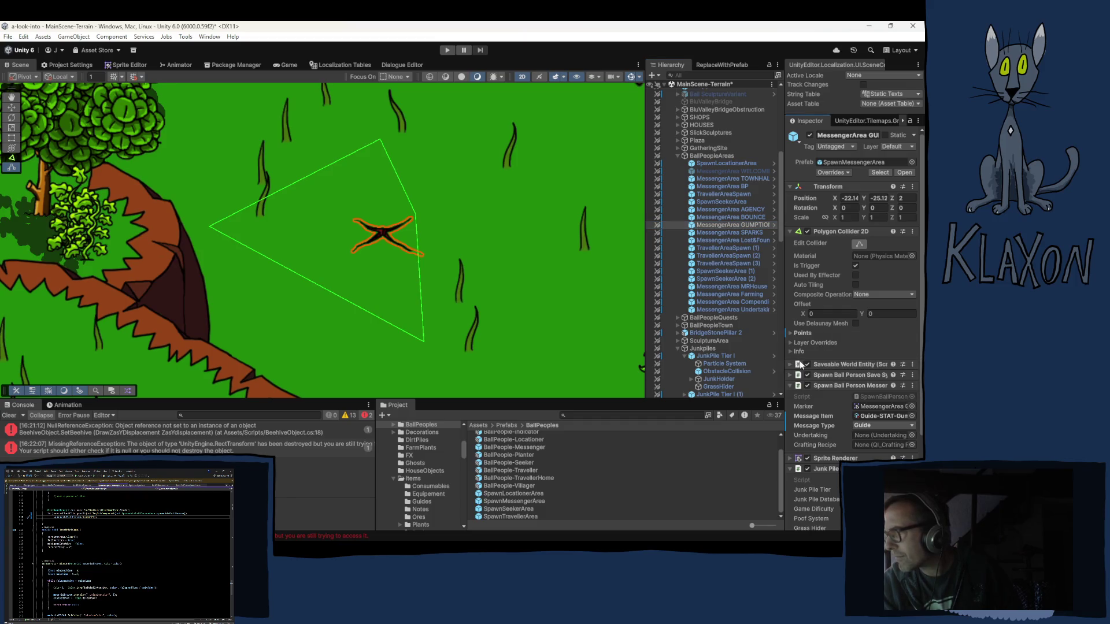
double_click(720, 233)
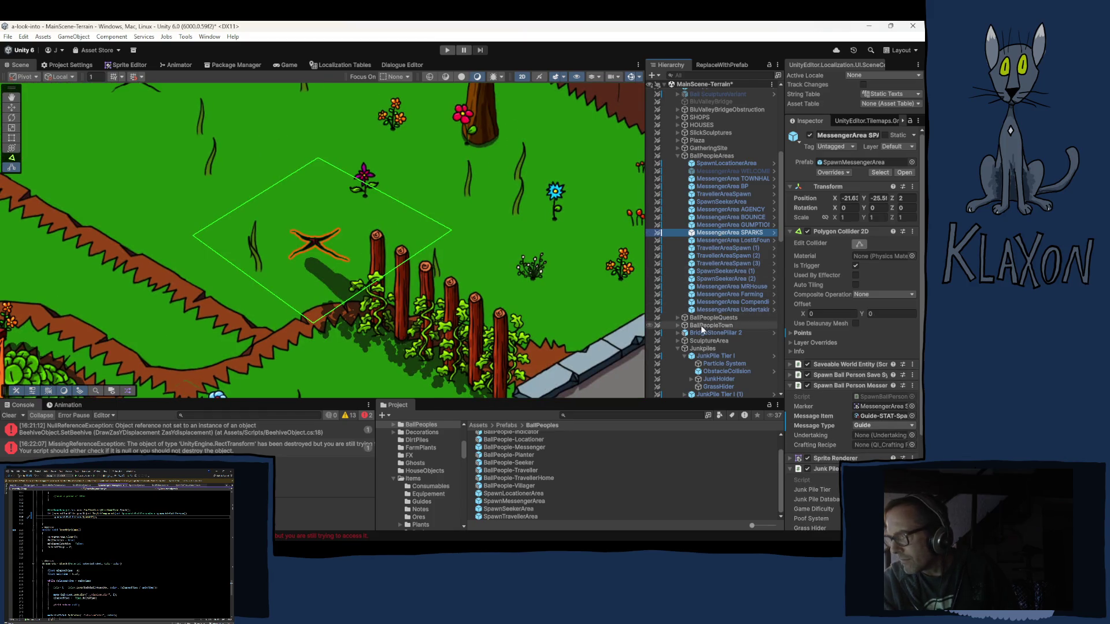
right_click(807, 334)
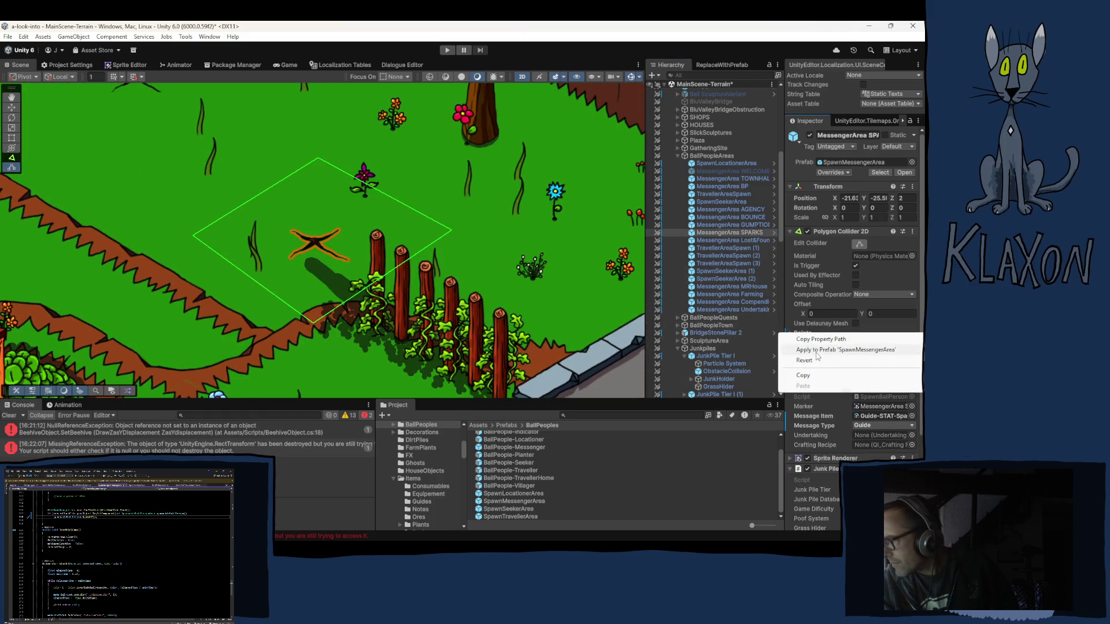
click(809, 362)
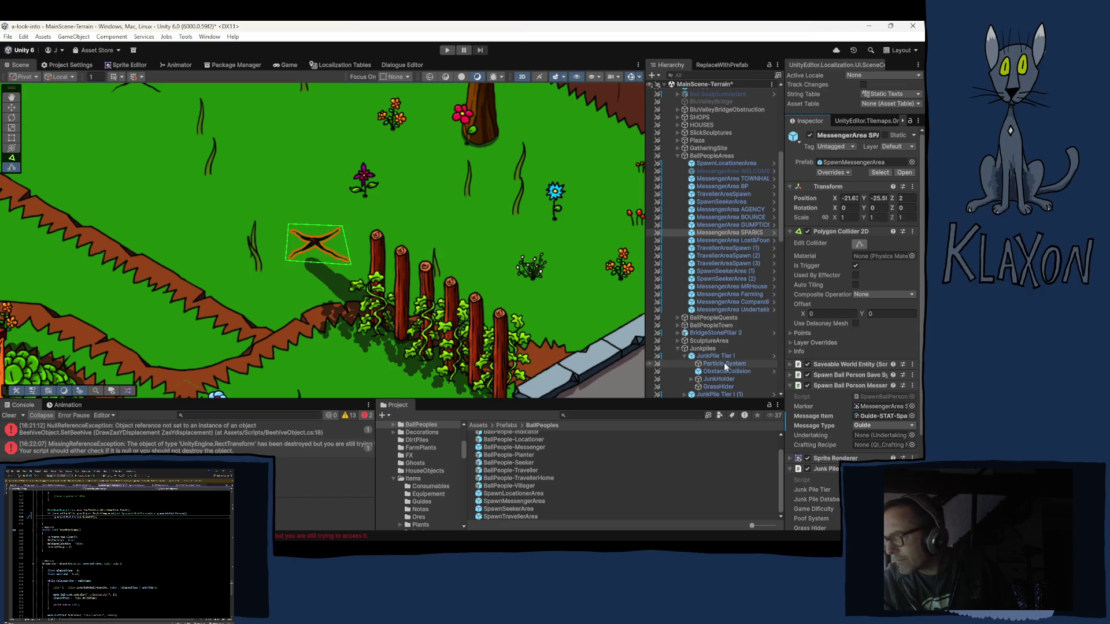
Revert Lost&Found's collider points, then check MRHouse, Farming and the remaining messenger areas.
click(730, 240)
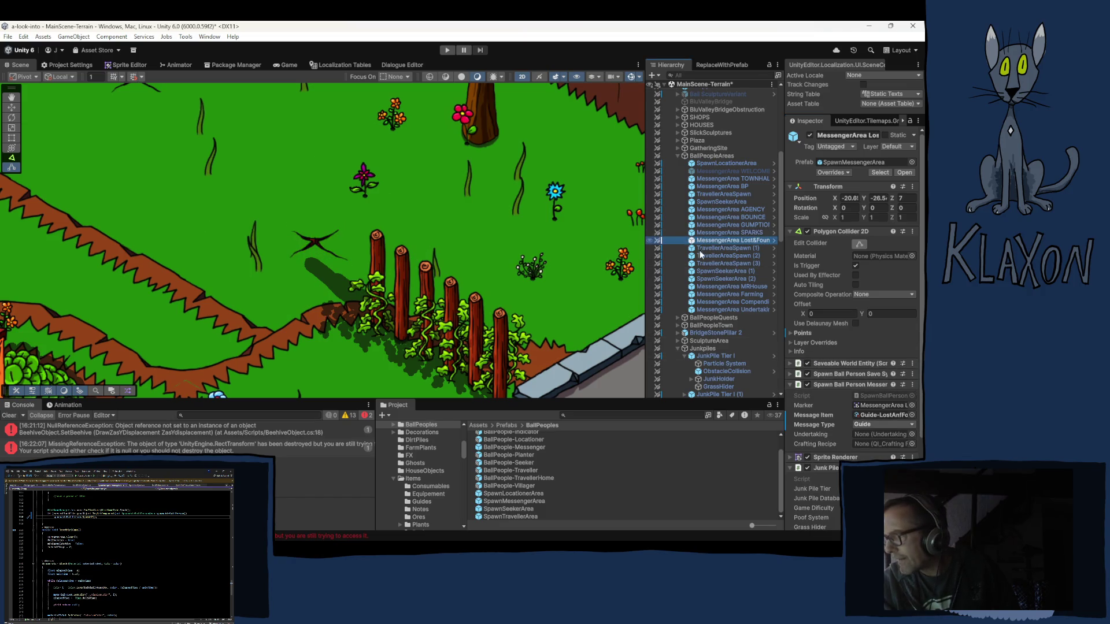
double_click(729, 240)
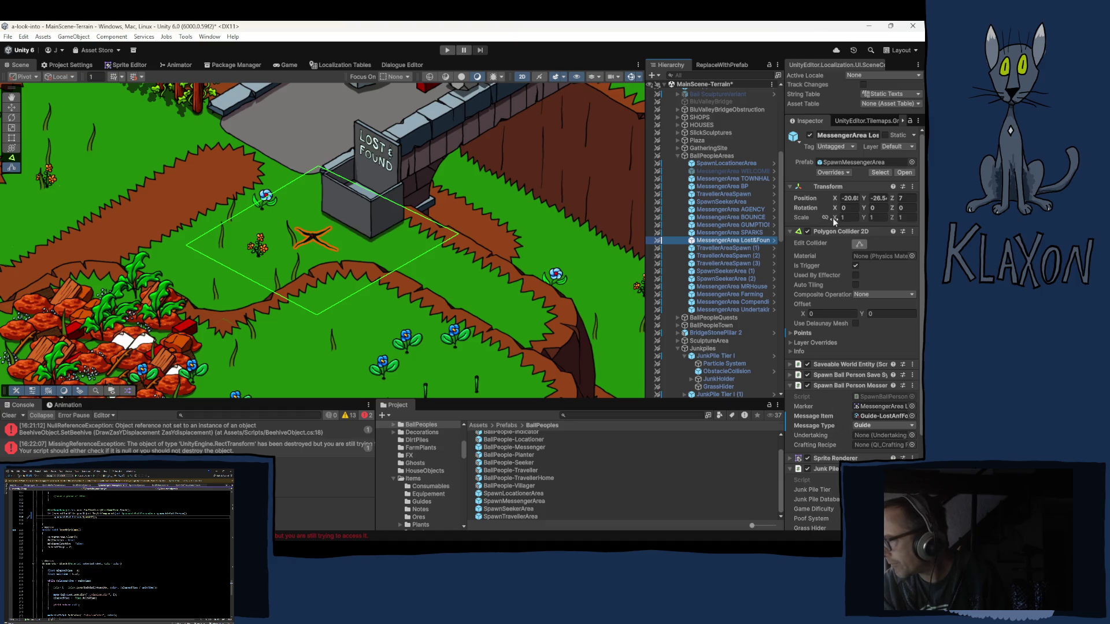
right_click(802, 335)
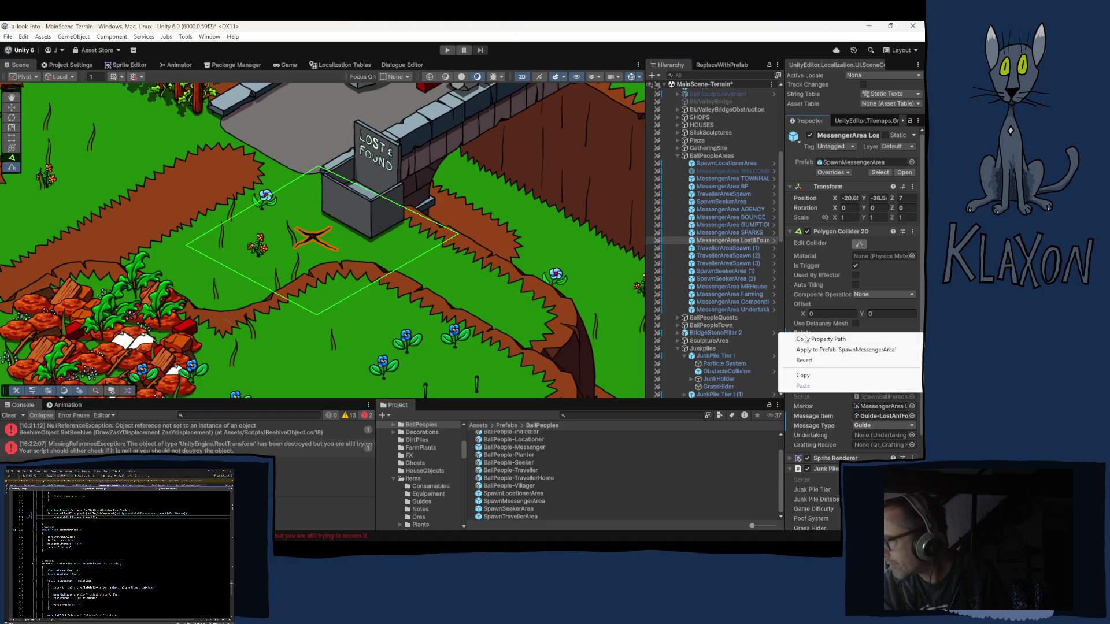
click(806, 358)
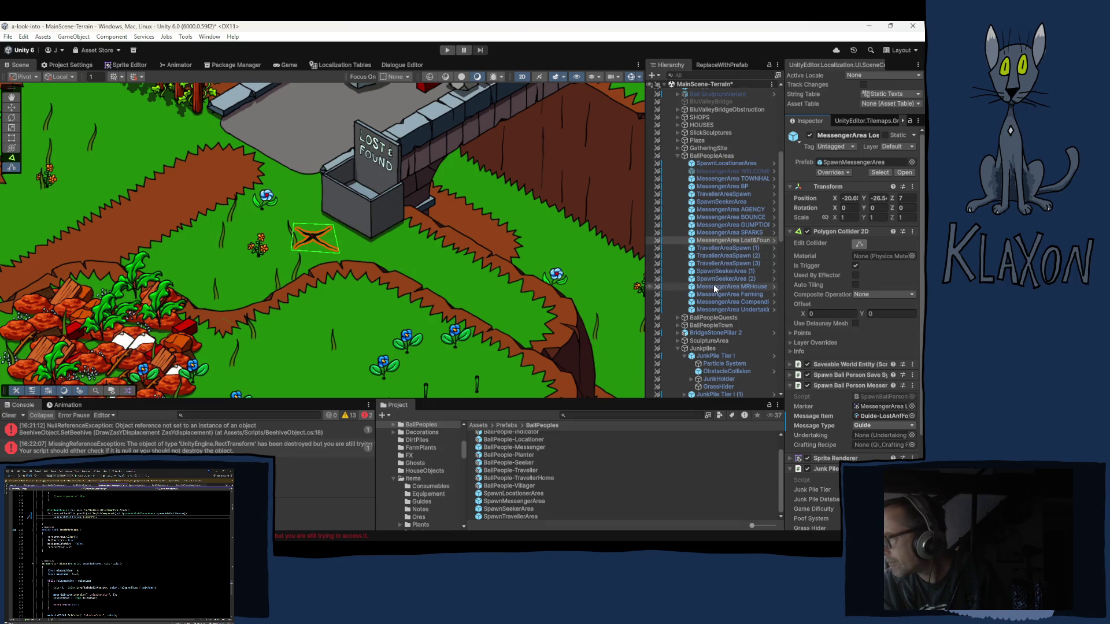
double_click(729, 287)
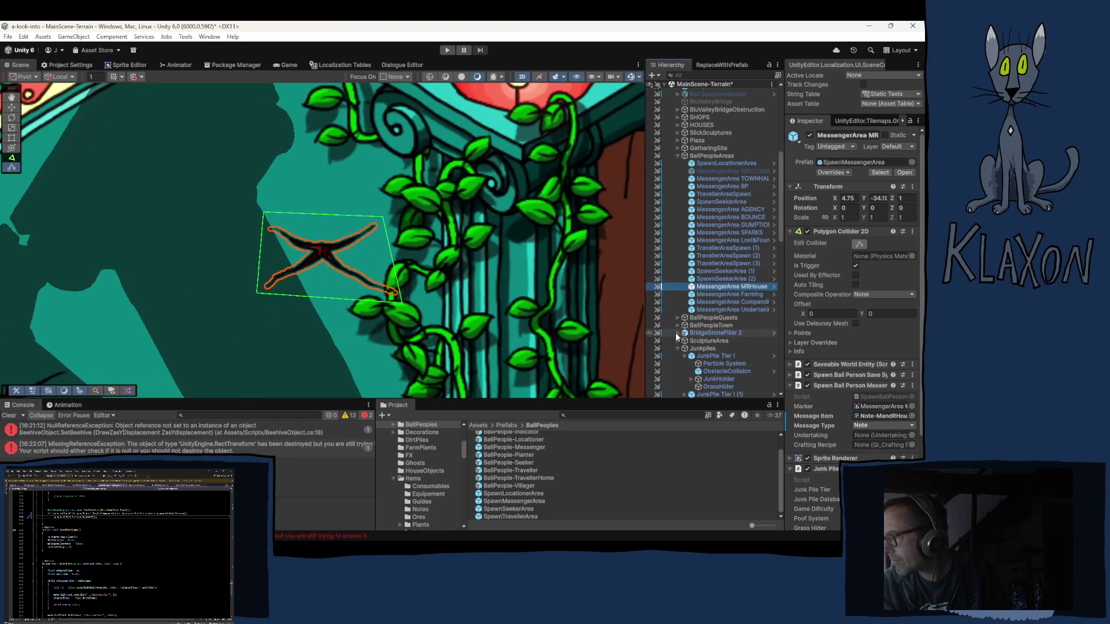
click(714, 295)
double_click(714, 302)
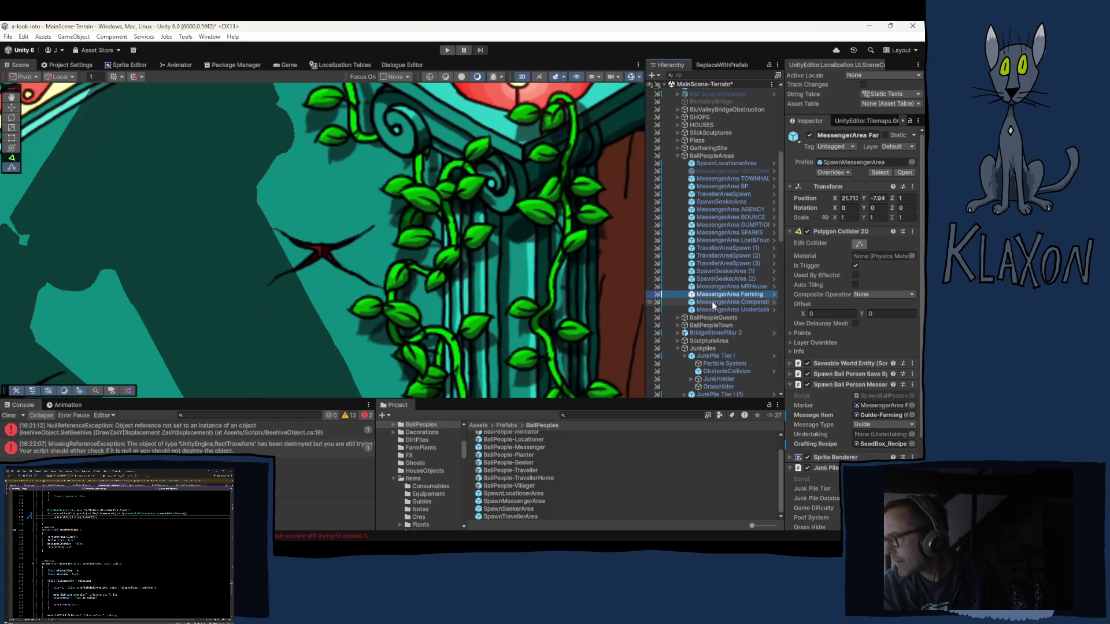
double_click(712, 309)
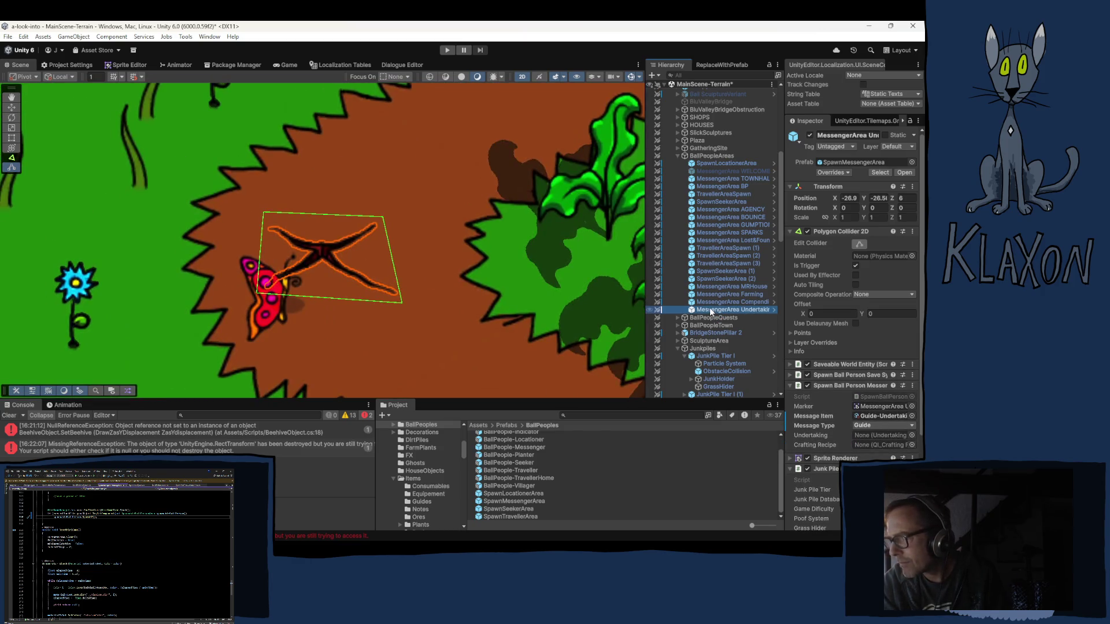
scroll(272, 294, down, 3)
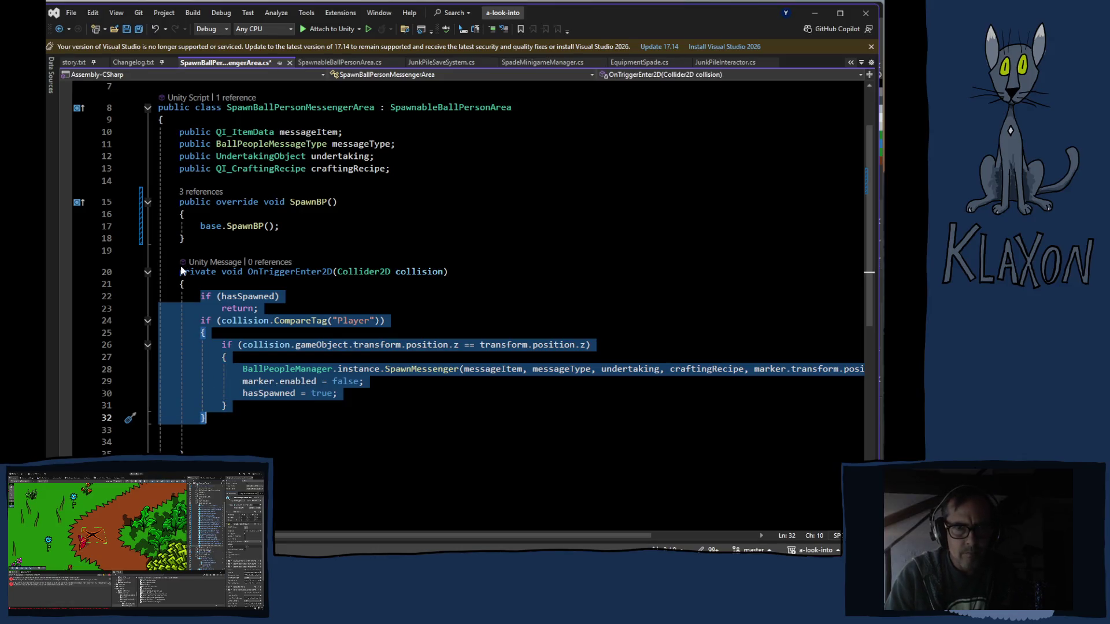
Select the whole OnTriggerEnter2D method in SpawnBallPersonMessengerArea.cs.
drag(180, 271, 207, 442)
click(191, 310)
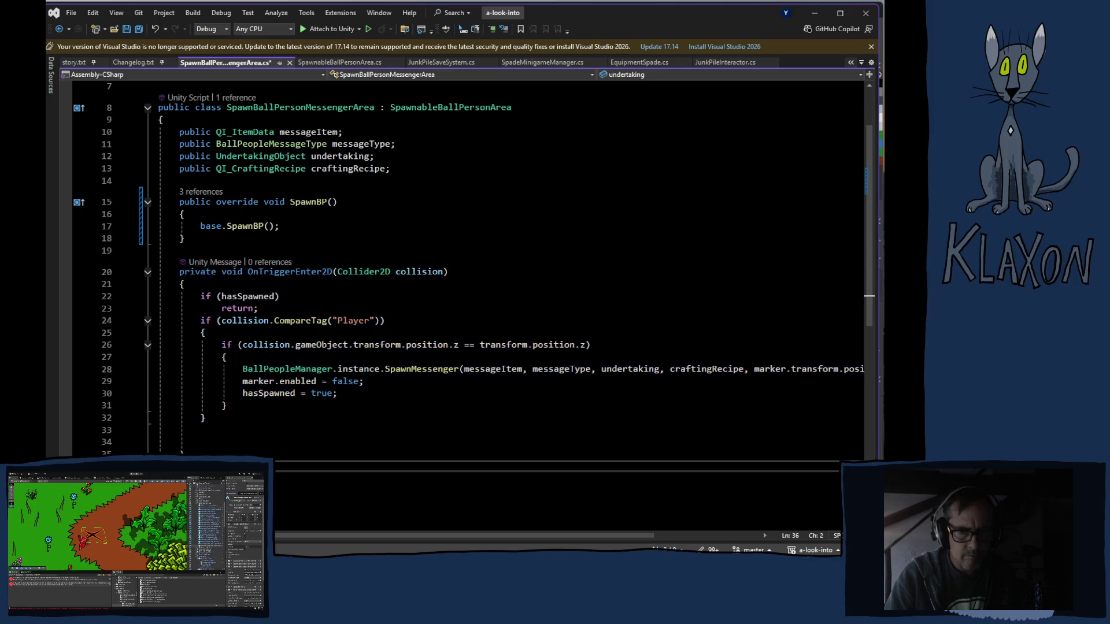
mouse_move(181, 272)
mouse_down()
mouse_move(225, 408)
mouse_move(263, 455)
mouse_up()
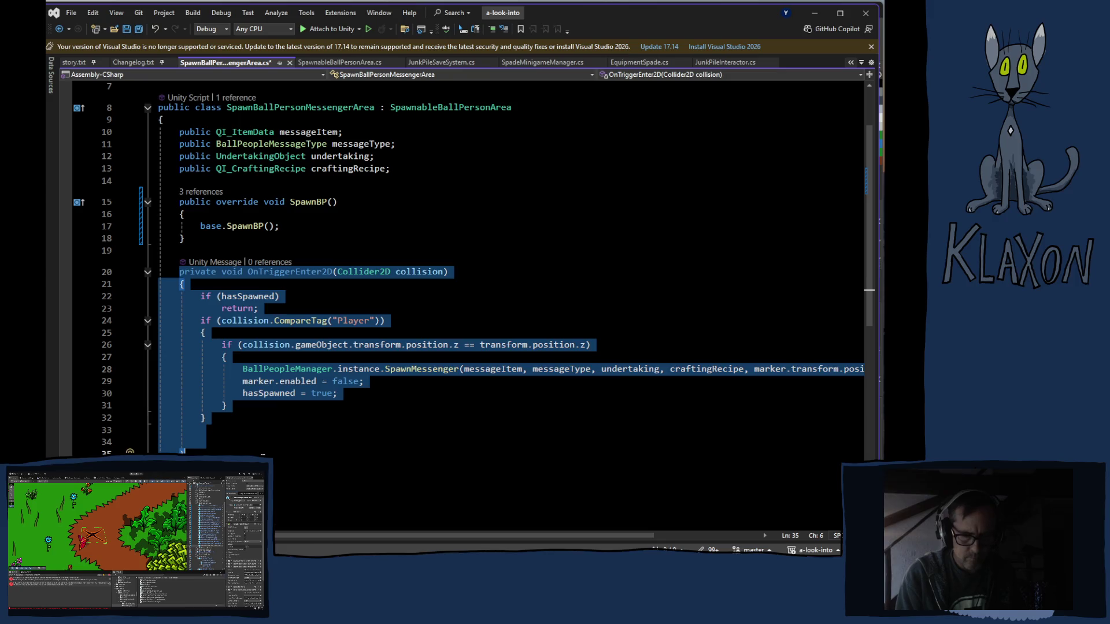
Comment out OnTriggerEnter2D and paste its spawn logic over the base.SpawnBP() call.
key(ctrl+k)
key(ctrl+c)
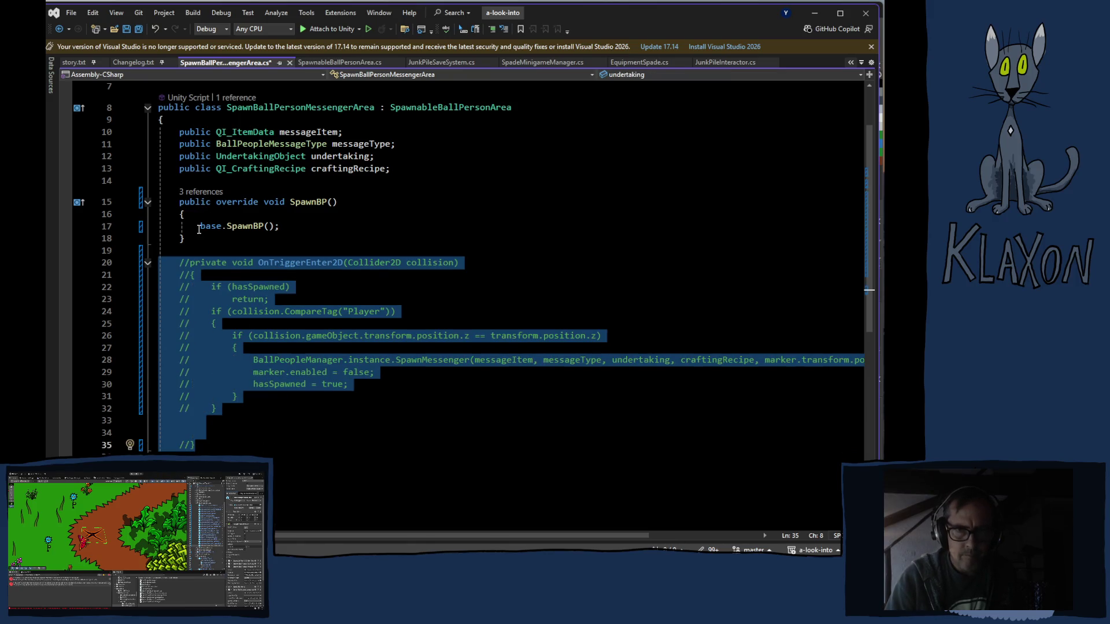
drag(200, 226, 278, 236)
drag(200, 226, 286, 226)
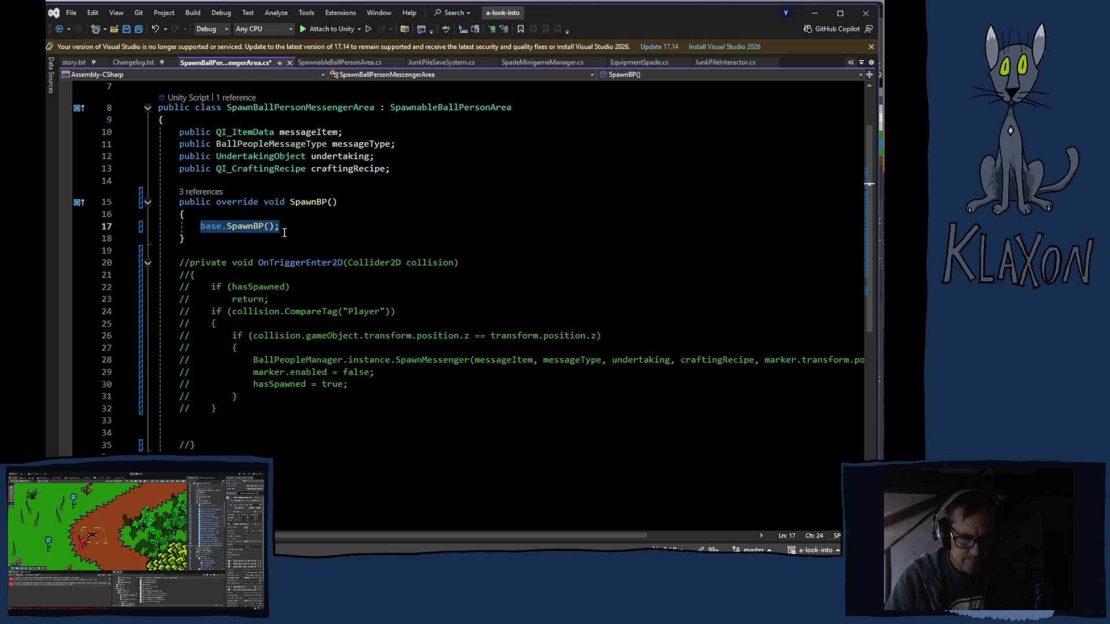
key(ctrl+v)
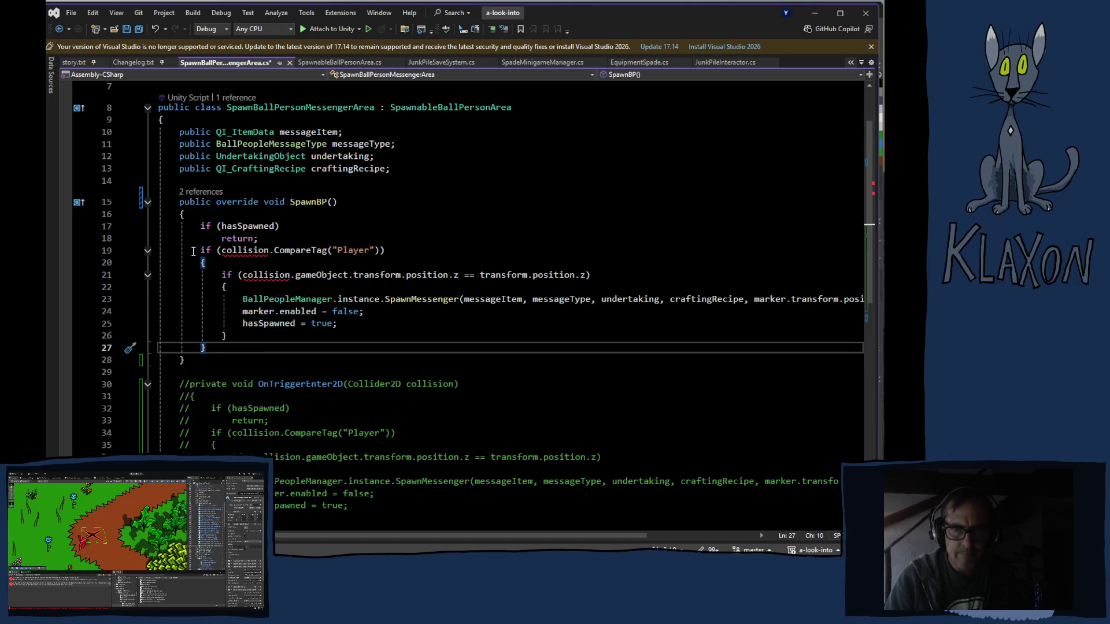
Delete the player-tag and position checks and leftover braces, outdent the spawn lines, and save.
mouse_move(198, 251)
mouse_down()
mouse_move(270, 276)
mouse_move(271, 289)
mouse_up()
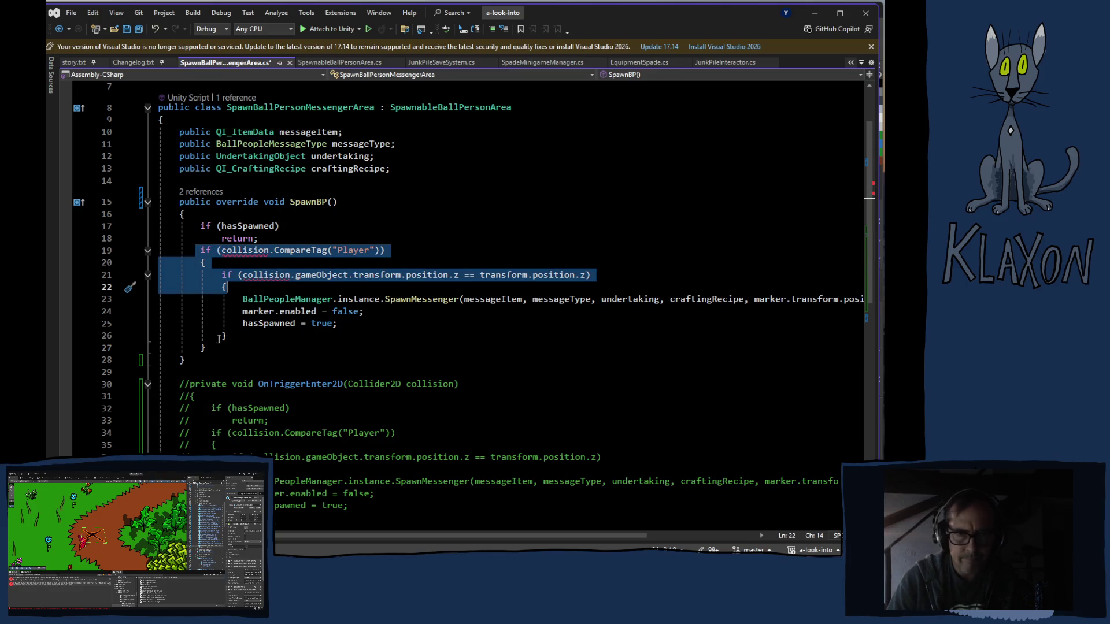
key(Delete)
click(229, 301)
key(BackSpace)
click(223, 312)
key(BackSpace)
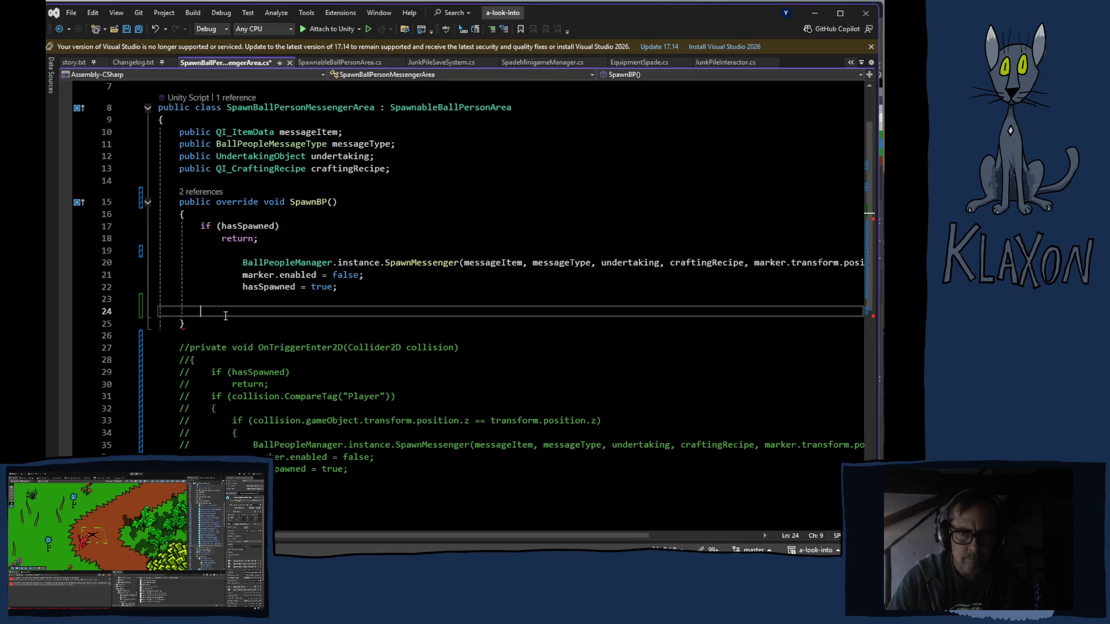
drag(242, 264, 258, 288)
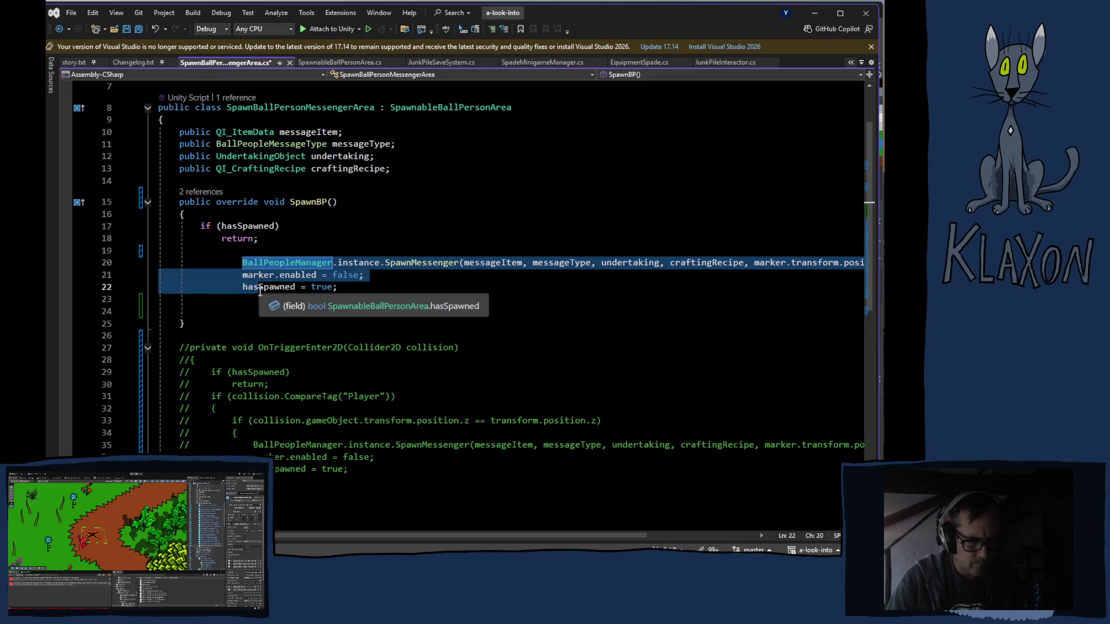
key(shift+Tab)
key(shift+Tab)
click(316, 323)
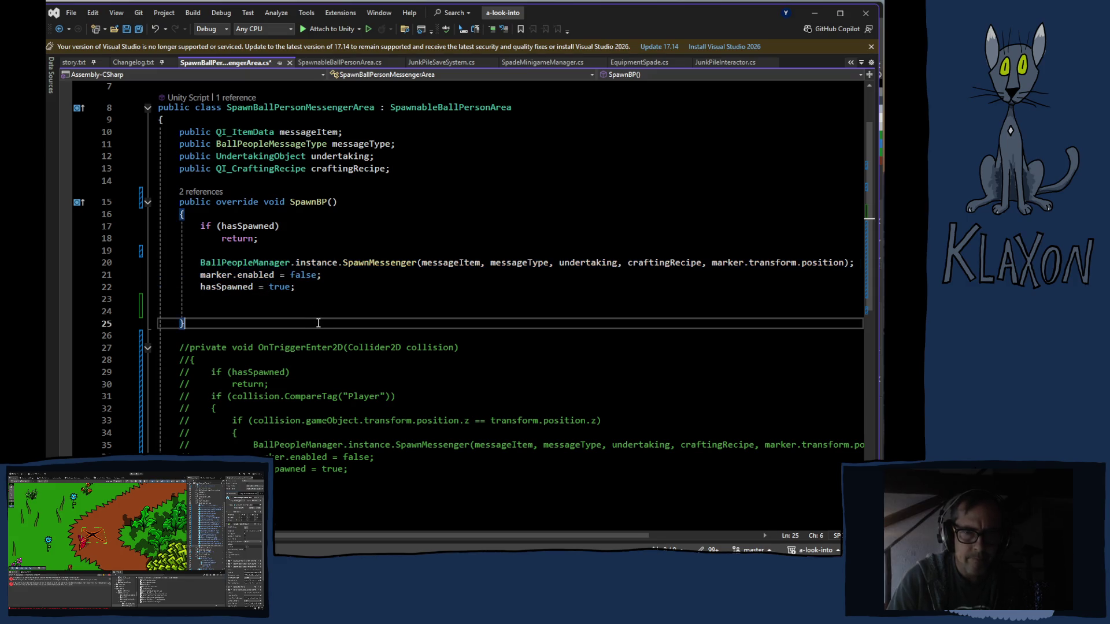
key(ctrl+s)
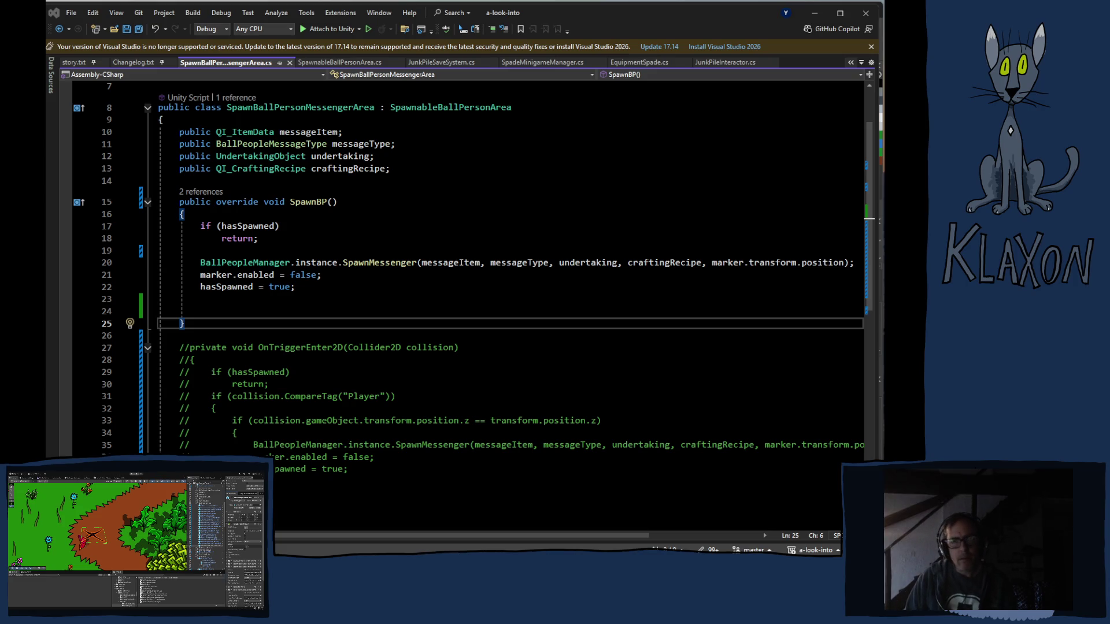
key(alt+Tab)
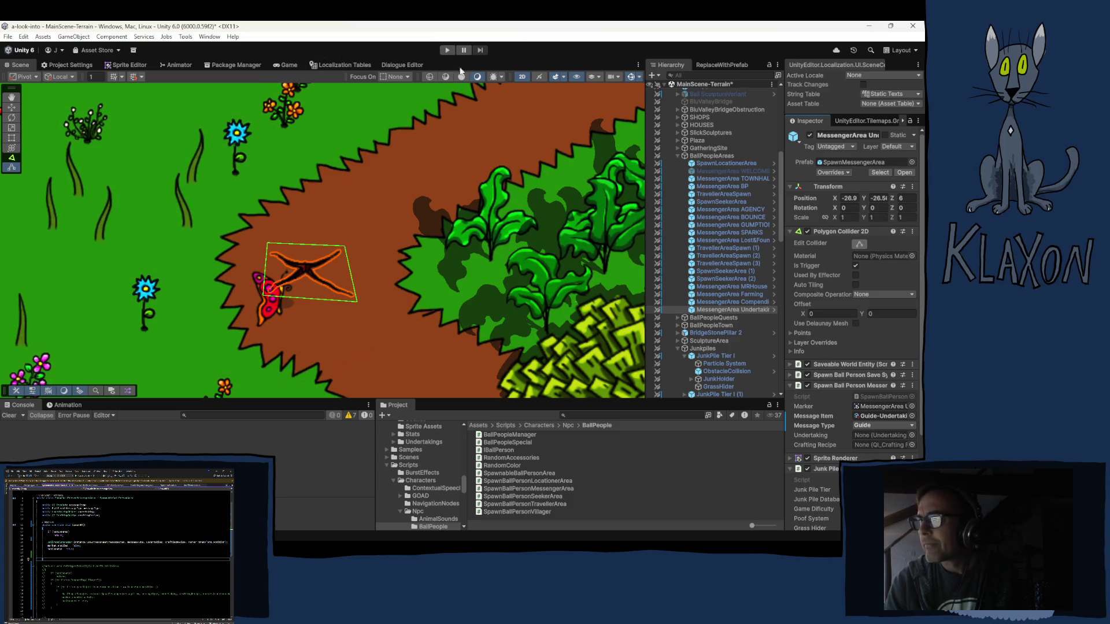
Stop editing the collider, frame SpawnLocationerArea, and enter Play Mode.
click(861, 245)
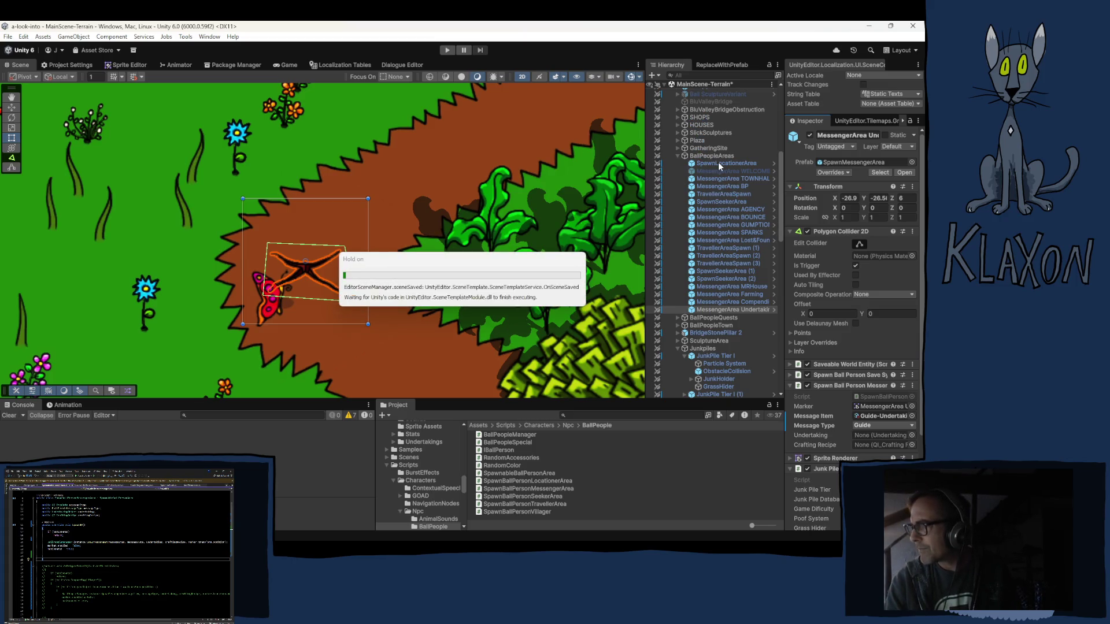
double_click(719, 163)
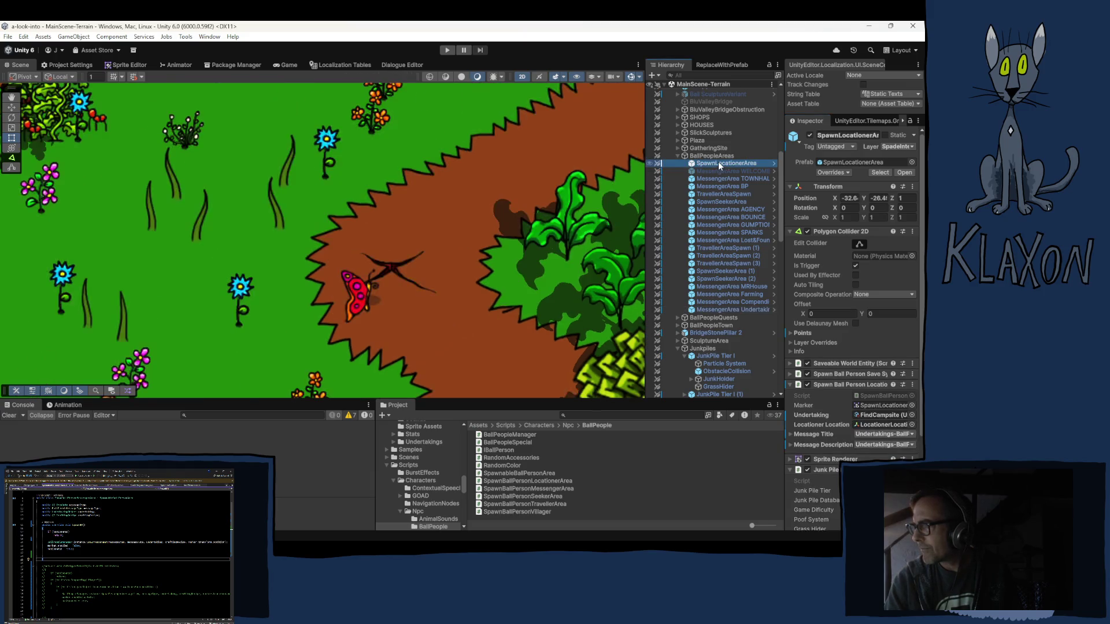
key(f)
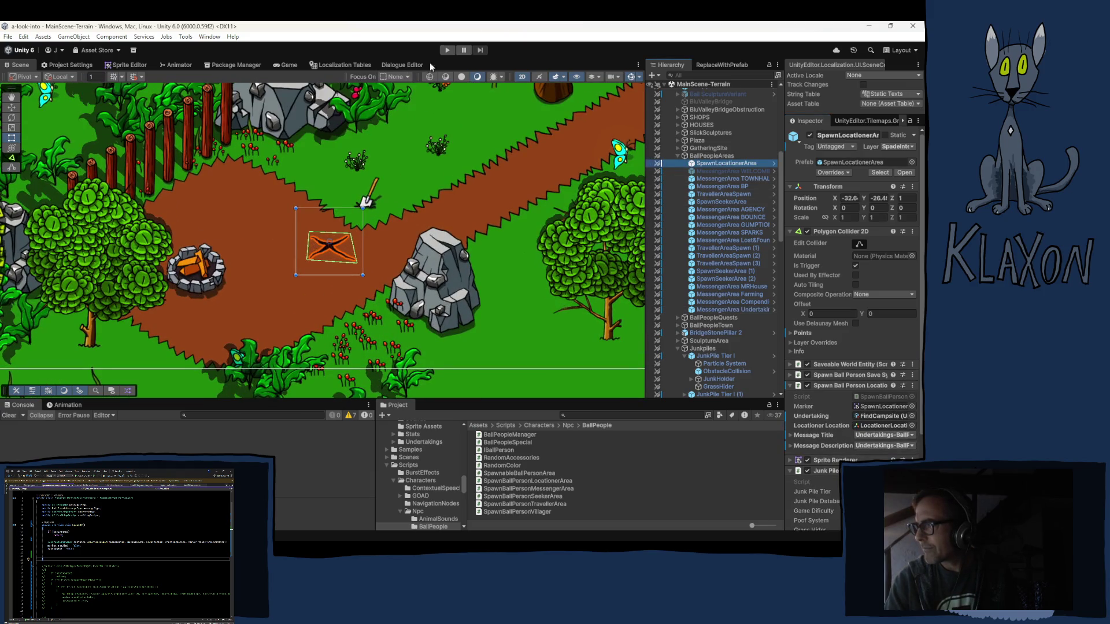
click(449, 51)
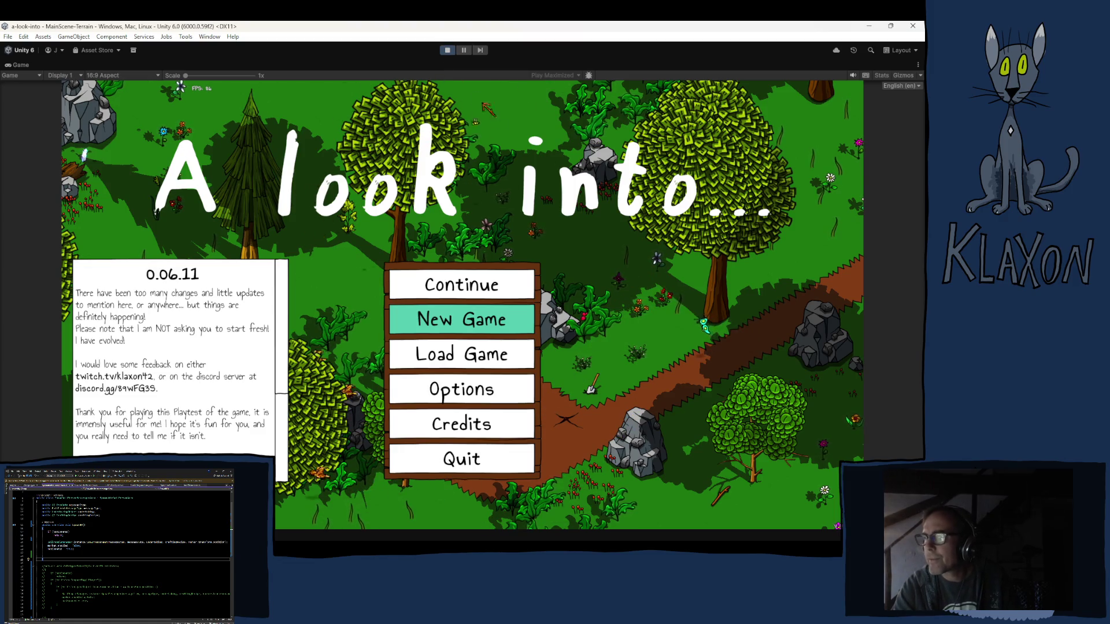
Start a new game, then pick up and equip the Stone Spade.
click(448, 320)
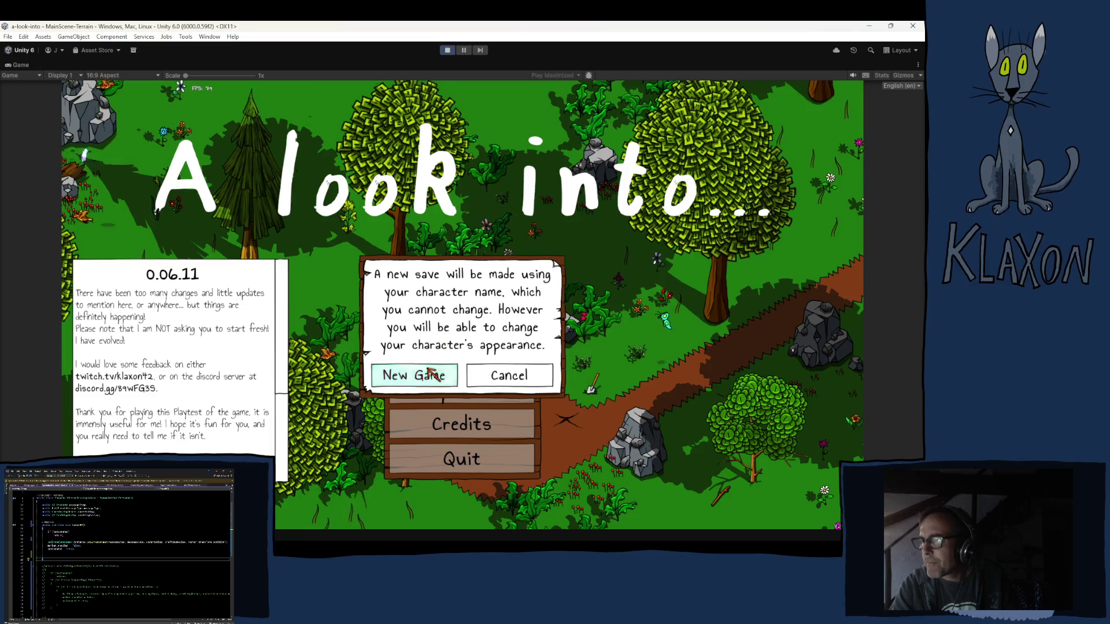
click(426, 375)
click(484, 390)
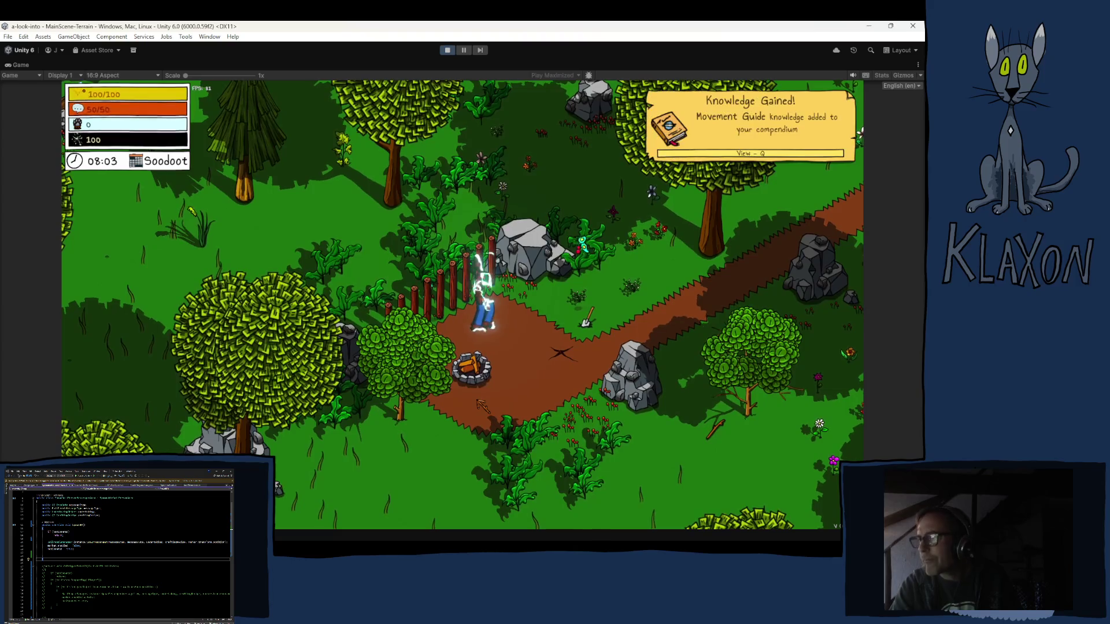
key(d)
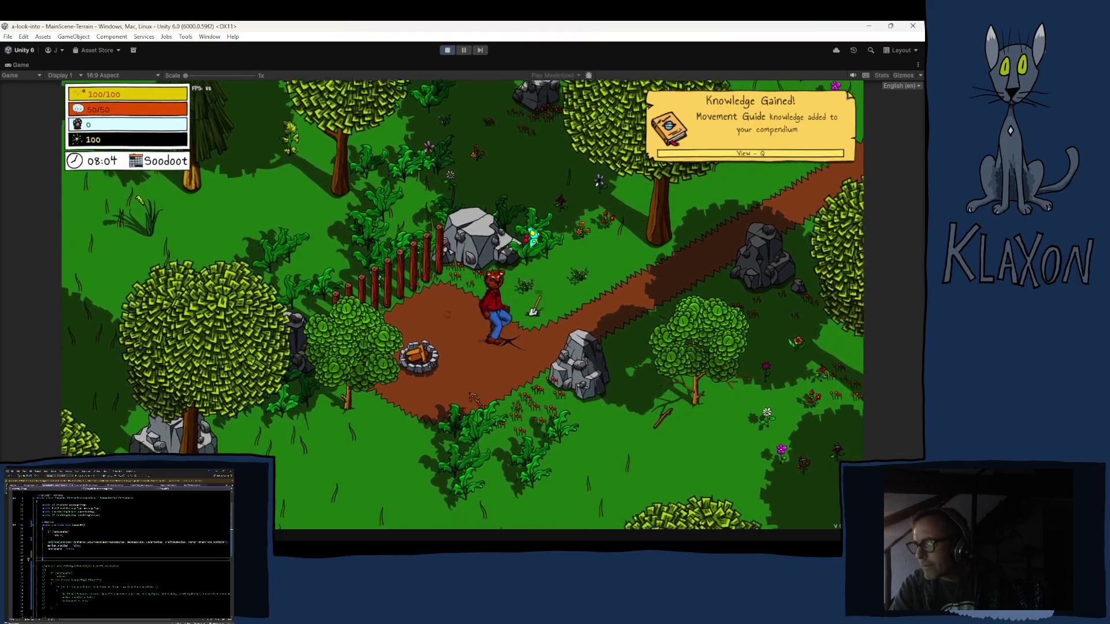
key(e)
key(Tab)
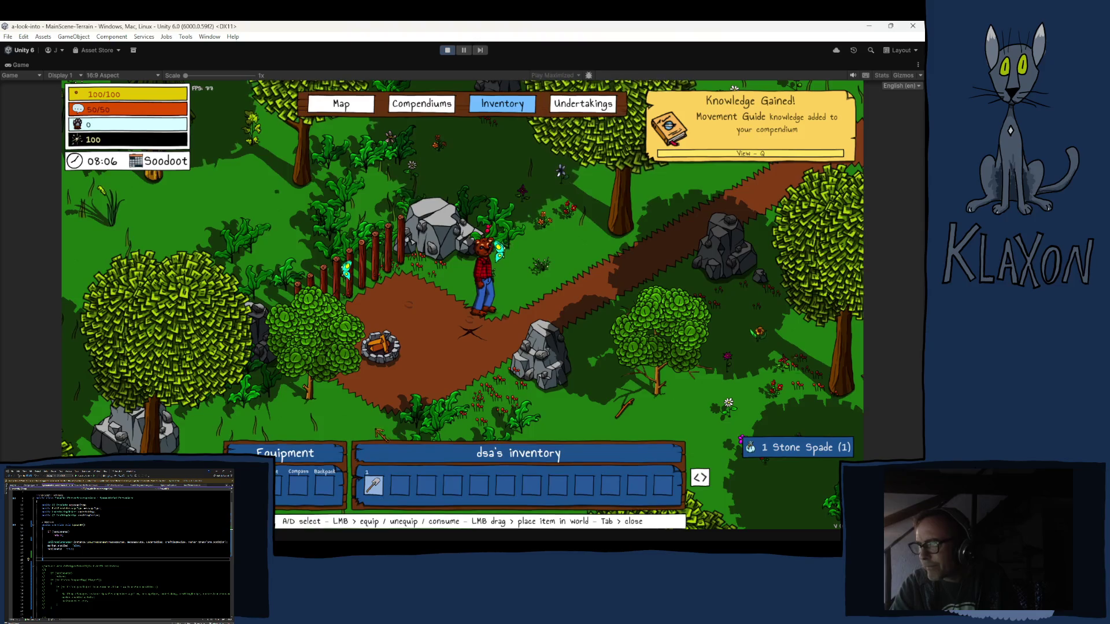
click(376, 485)
key(Tab)
Dig the marked spot on the path and read the Follow me! message.
key(s)
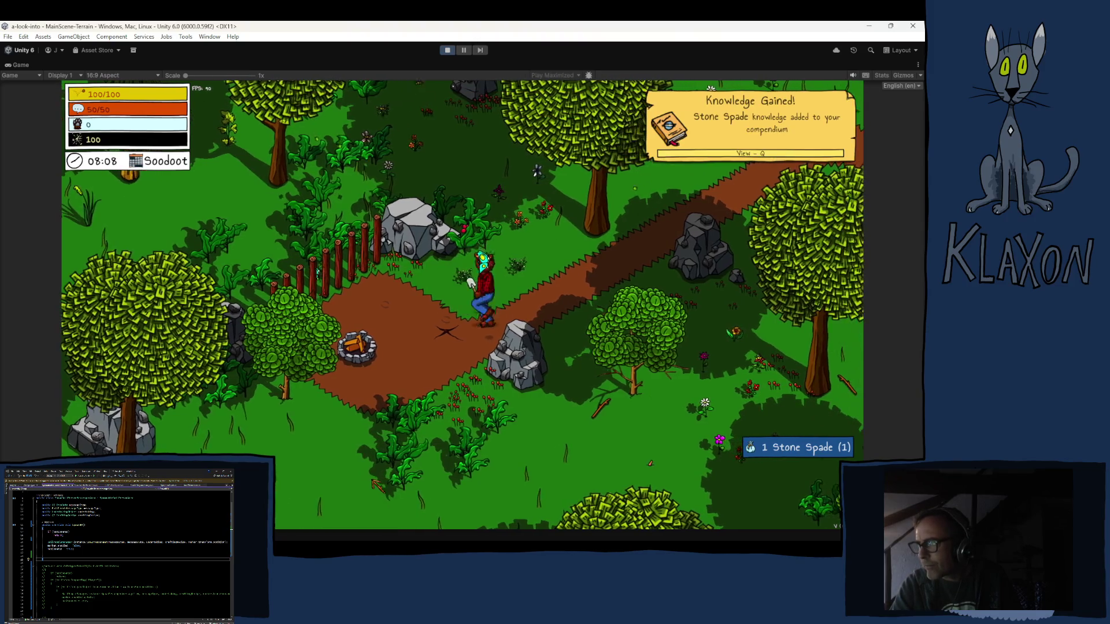
click(382, 485)
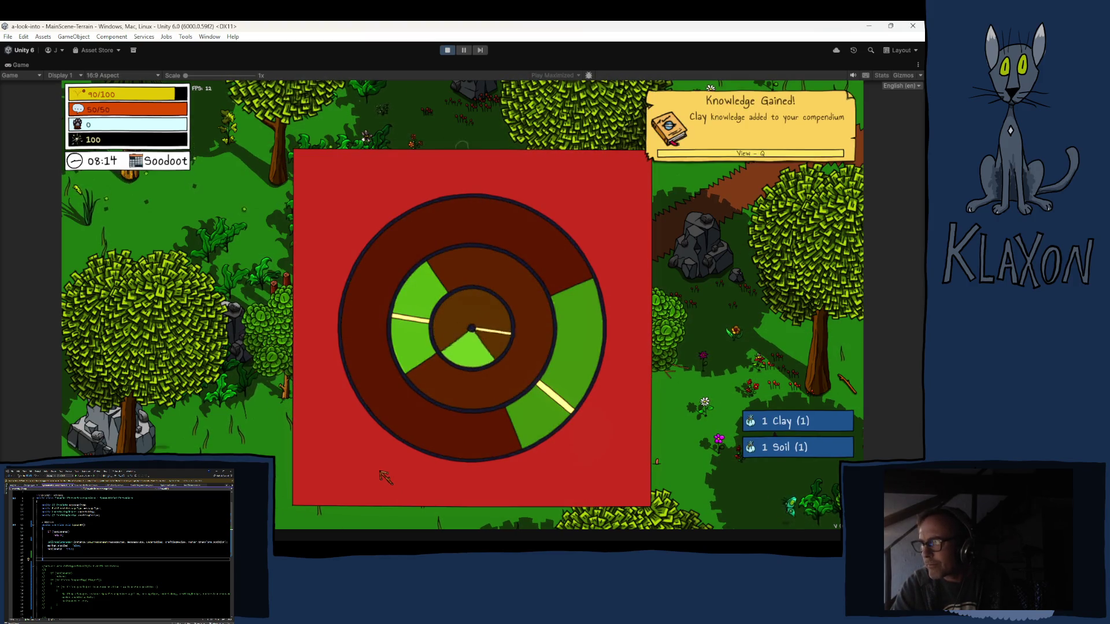
click(386, 479)
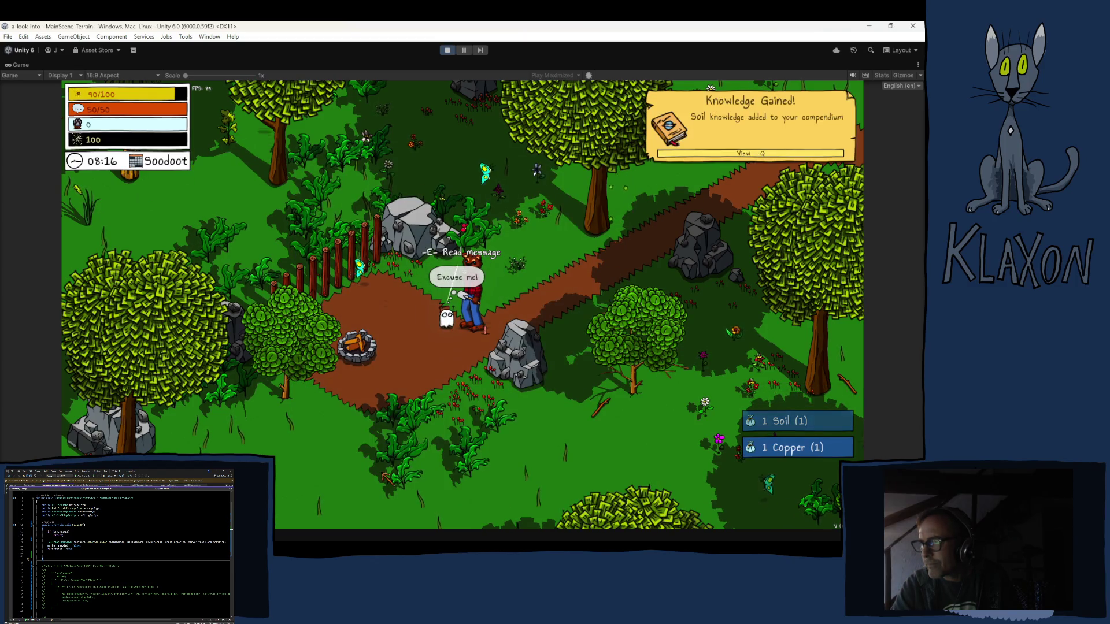
key(e)
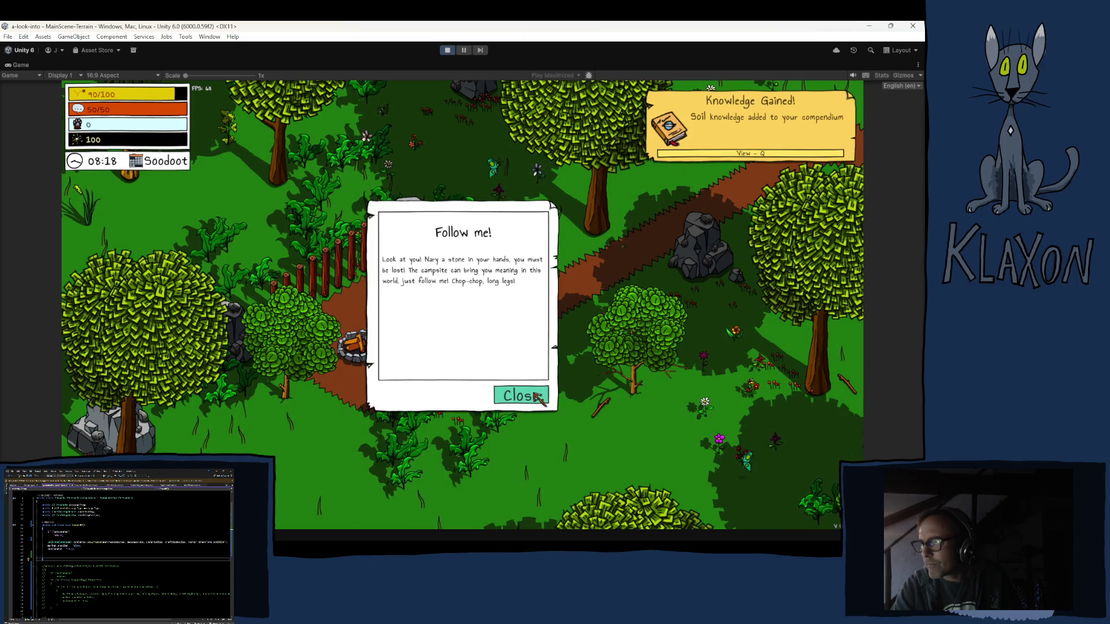
click(536, 397)
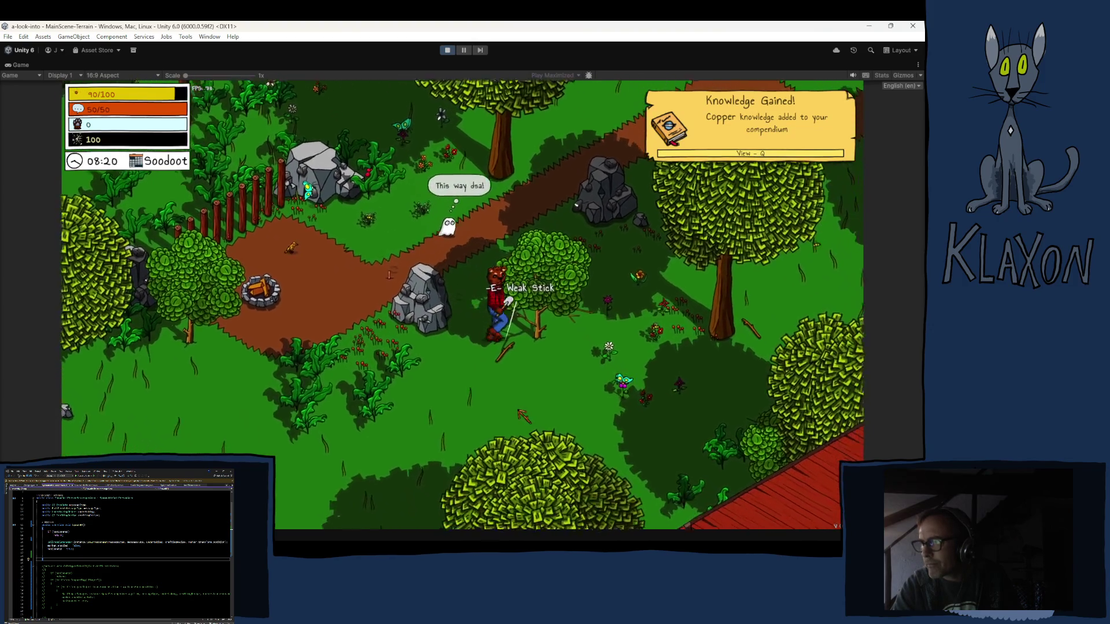
Pick up the Weak Stick, follow the messenger along the path, then stop play mode.
key(e)
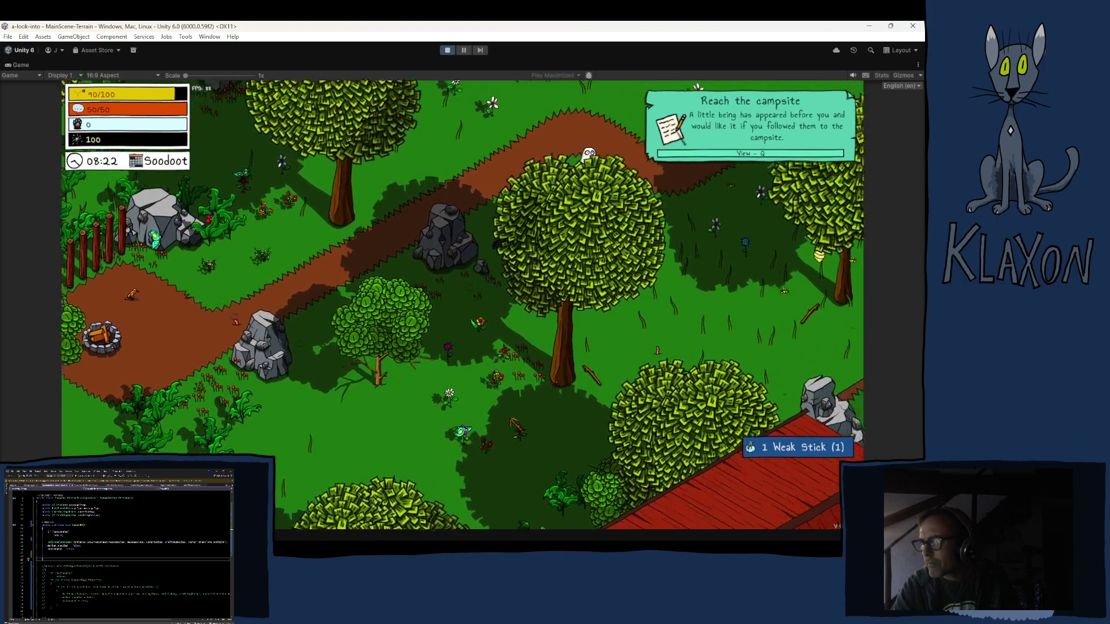
key(w)
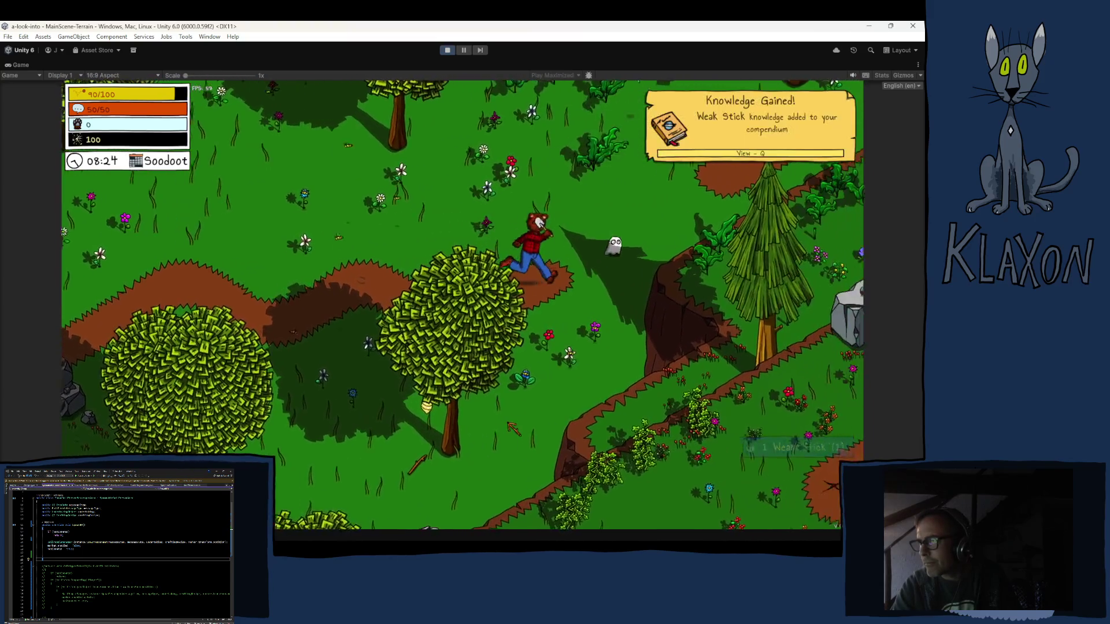
key(w)
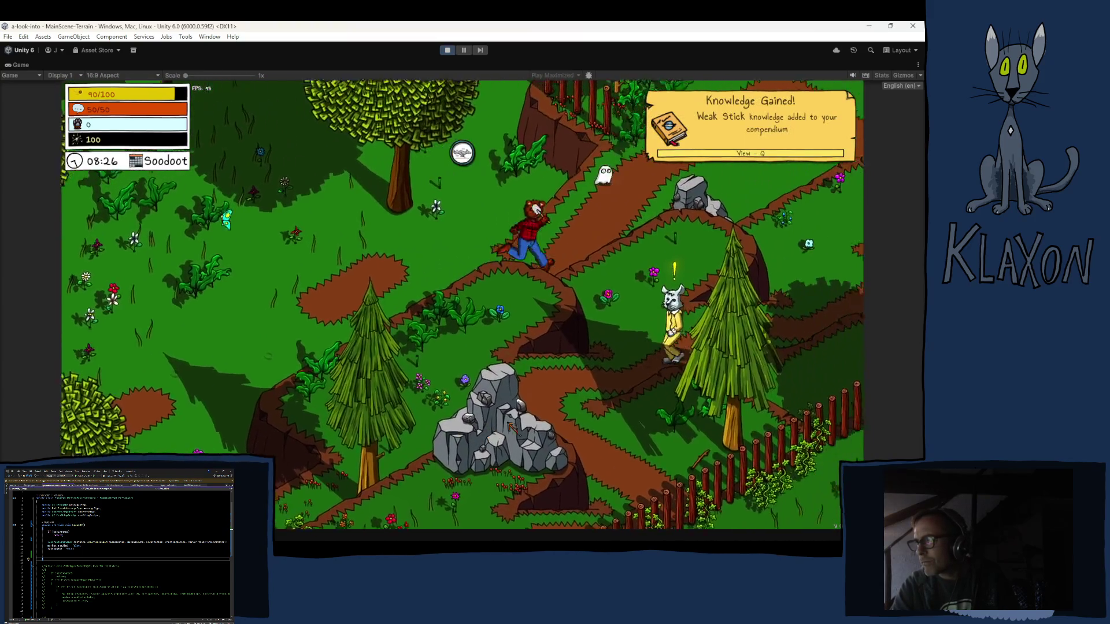
key(w)
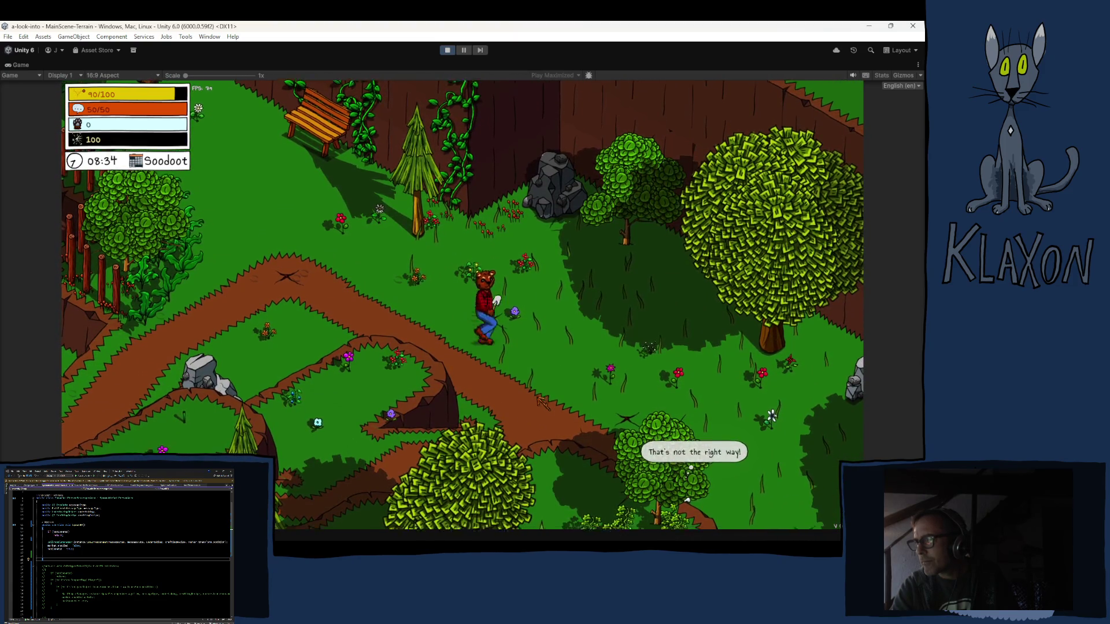
key(s+d)
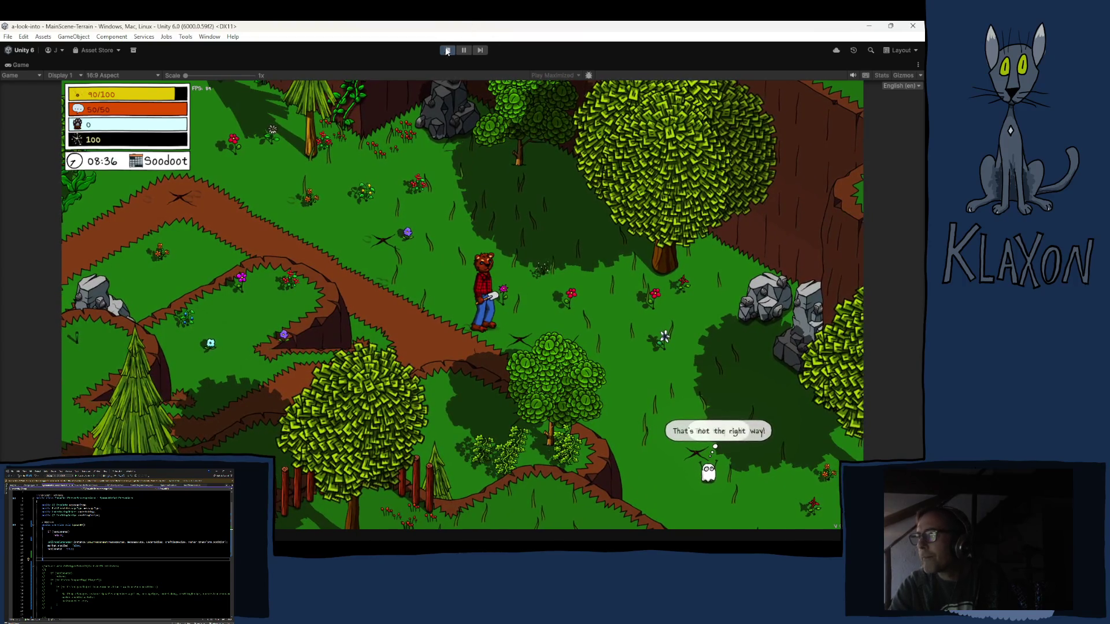
click(449, 50)
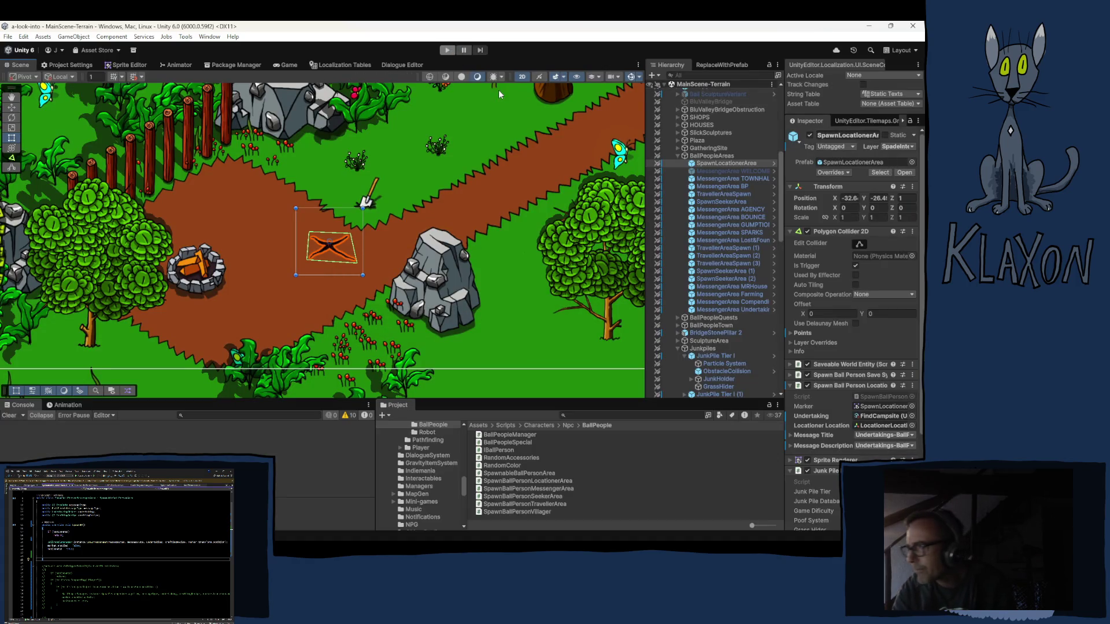
Put MessengerArea TOWNHALL on the SpadeInteraction layer and apply it to the SpawnMessengerArea prefab.
click(727, 178)
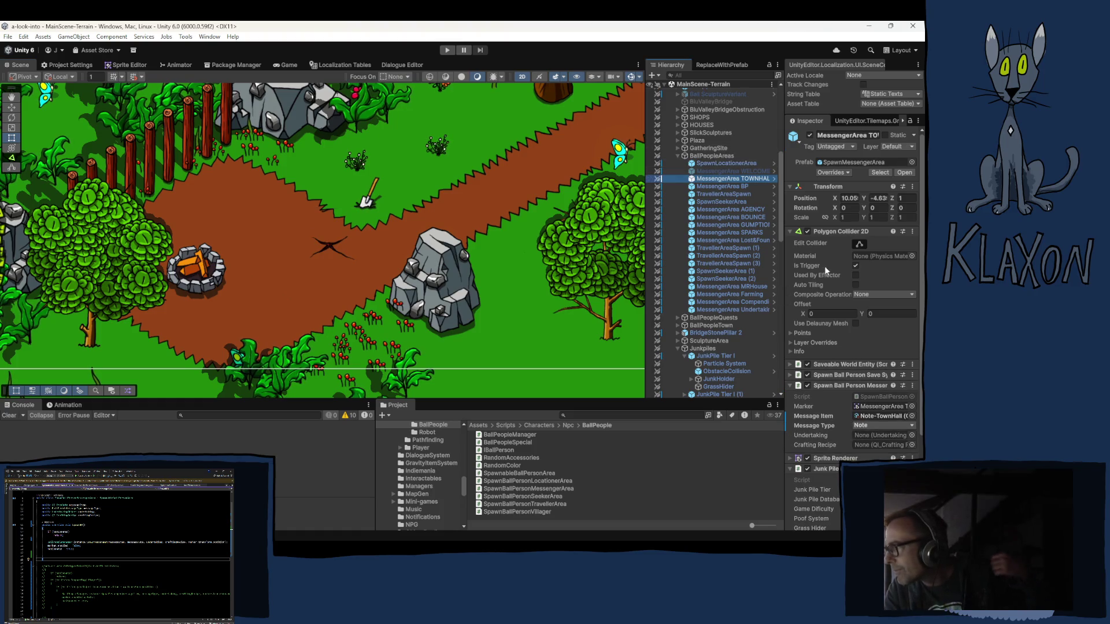
click(904, 147)
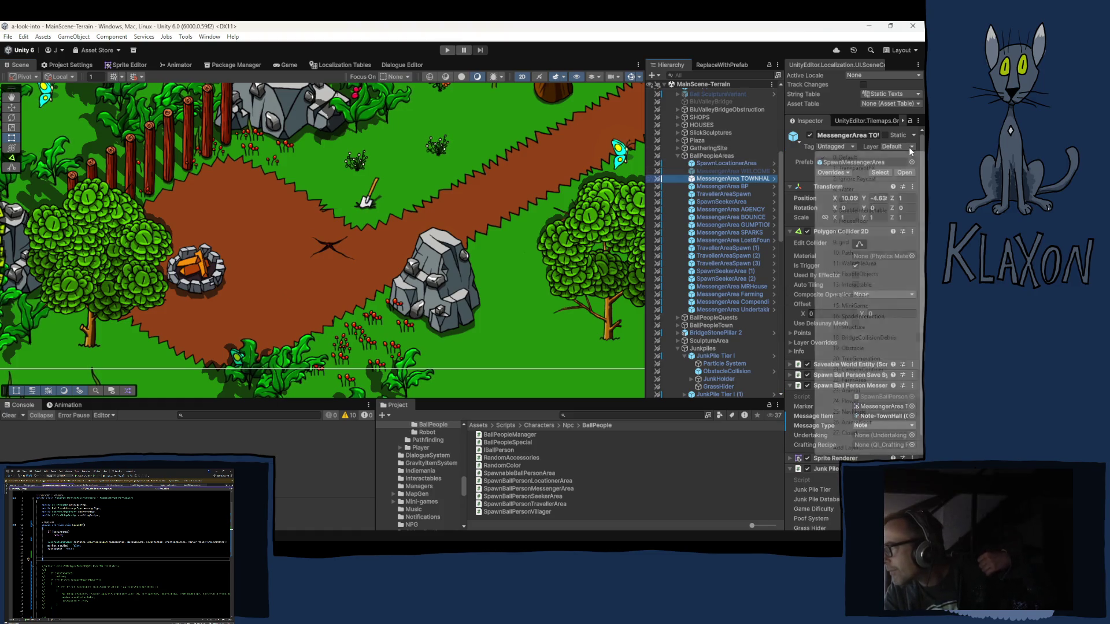
click(873, 317)
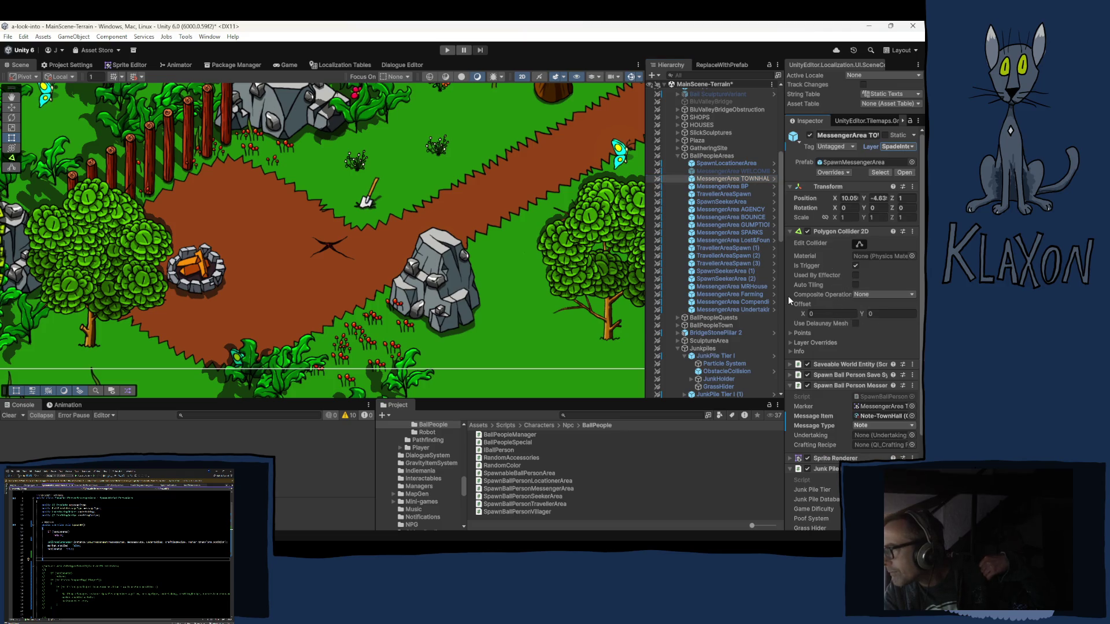
right_click(892, 147)
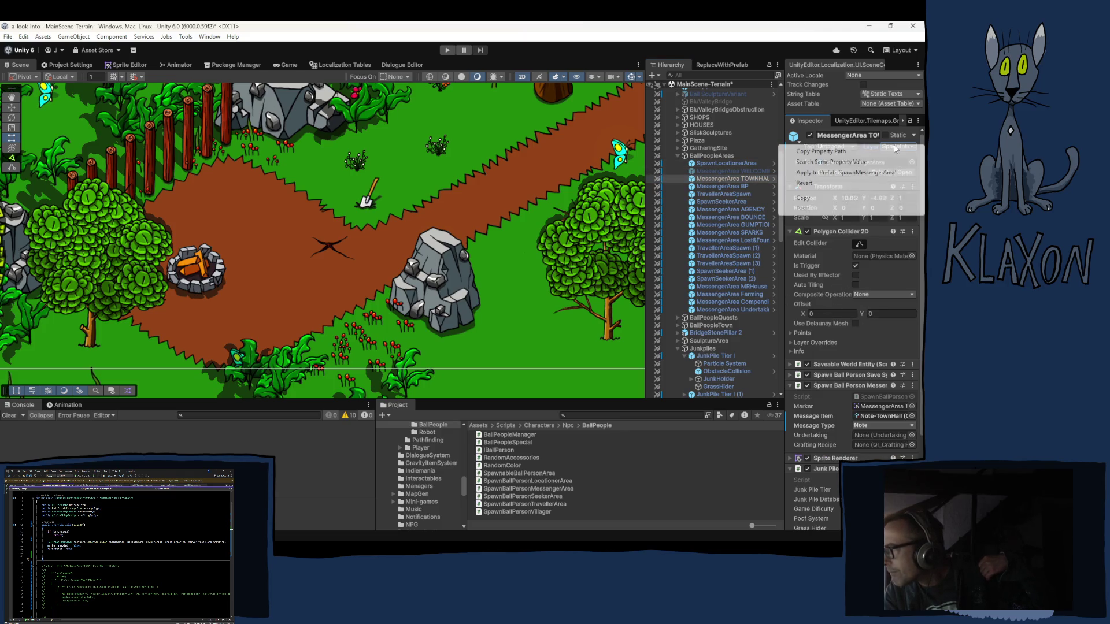
click(851, 173)
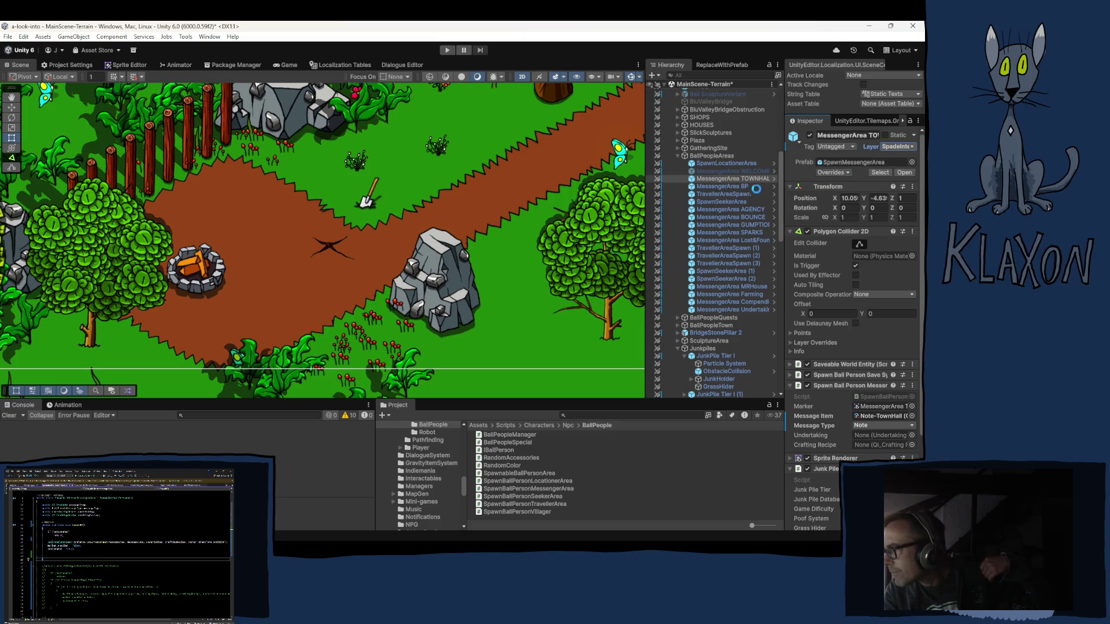
Confirm BP and GUMPTION share the SpadeInteraction layer, then enter Play Mode again.
click(727, 185)
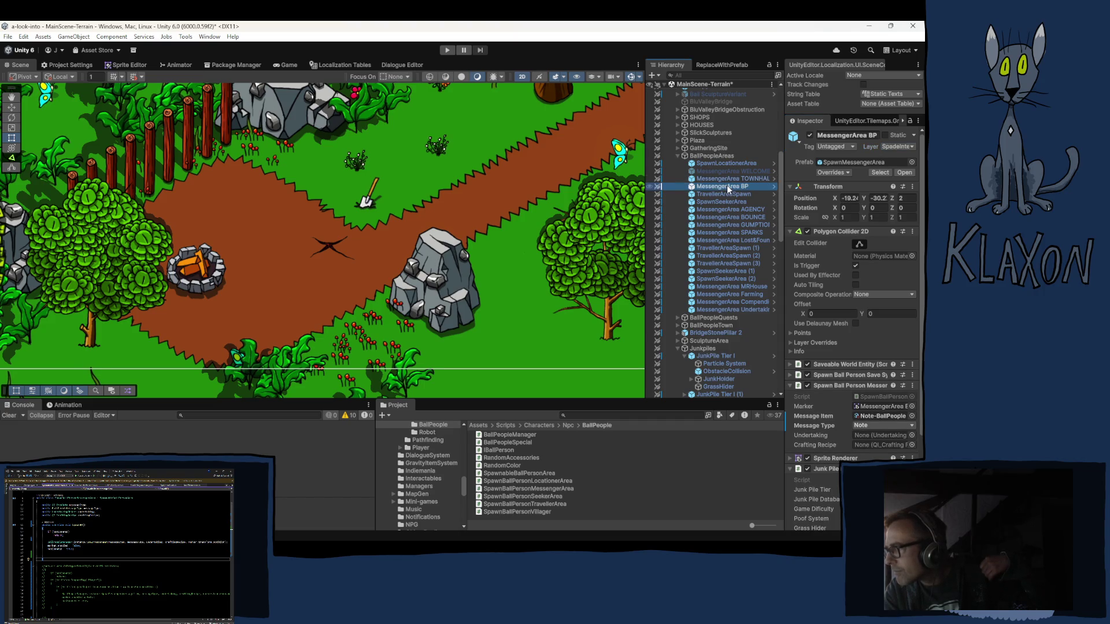
click(751, 223)
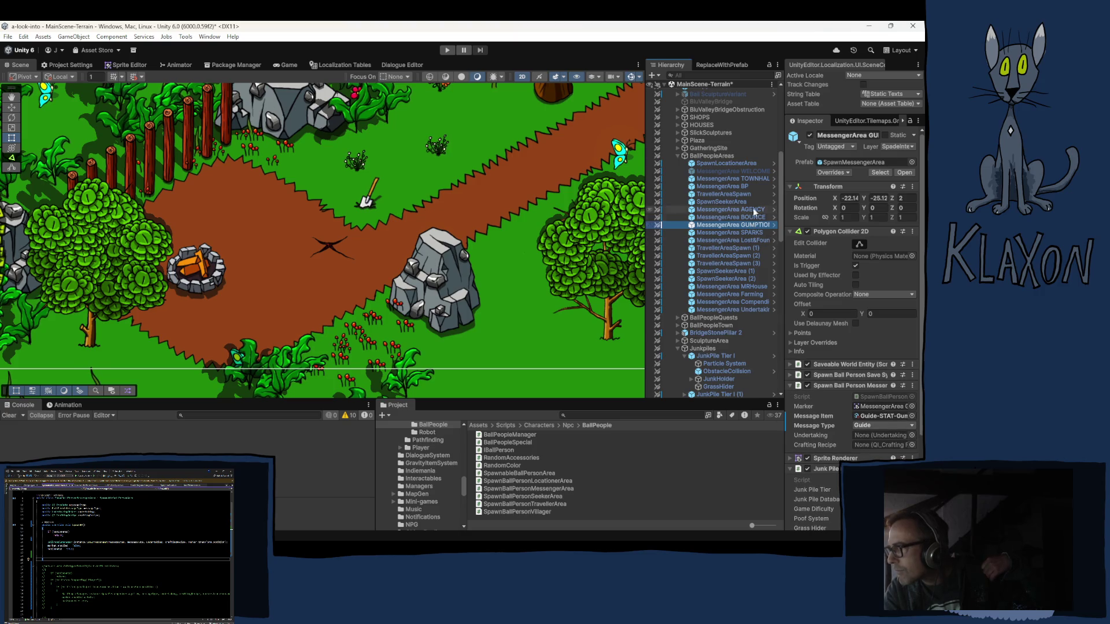
click(447, 51)
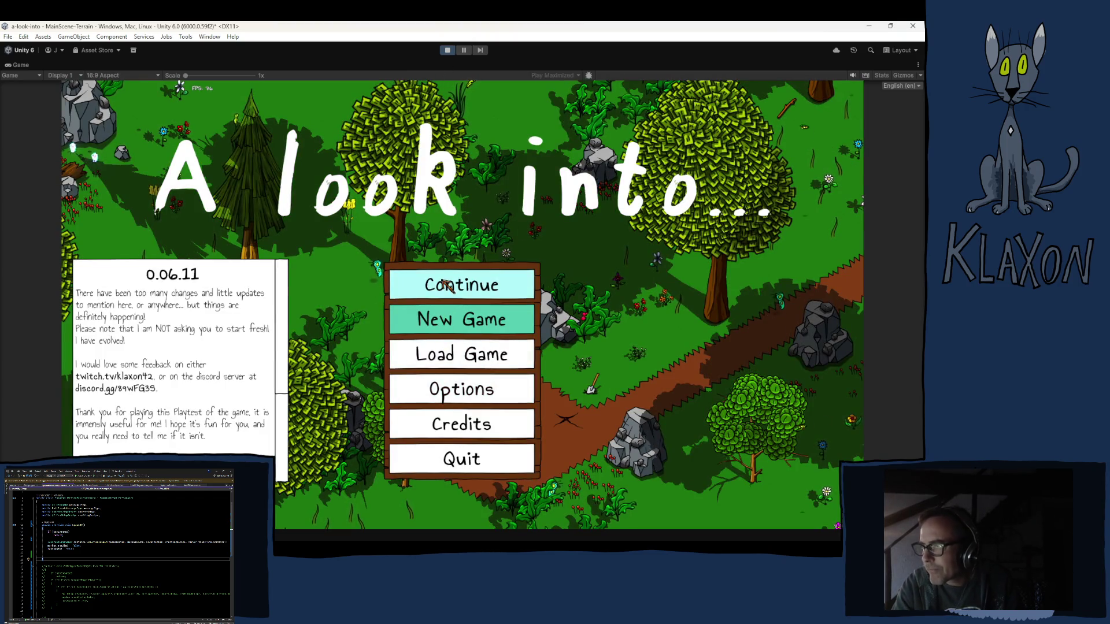
Start a new game on a fresh save, enter a character name and enter the game.
click(444, 321)
click(430, 377)
text(dsadsa)
click(481, 392)
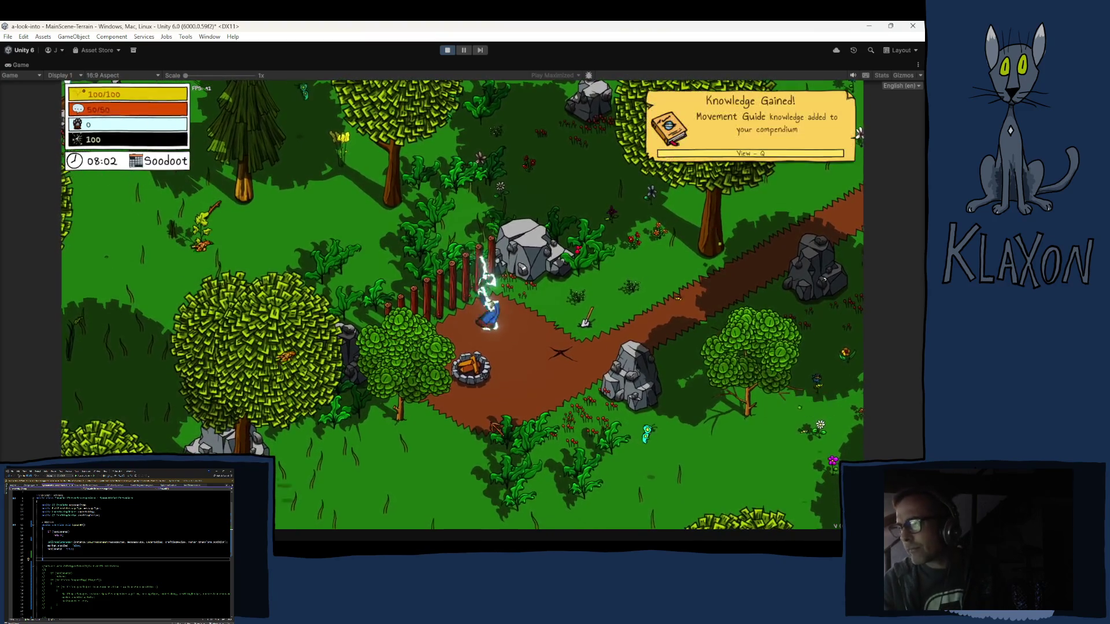
Walk to the spade, pick it up and equip the Stone Spade from the inventory.
key(d)
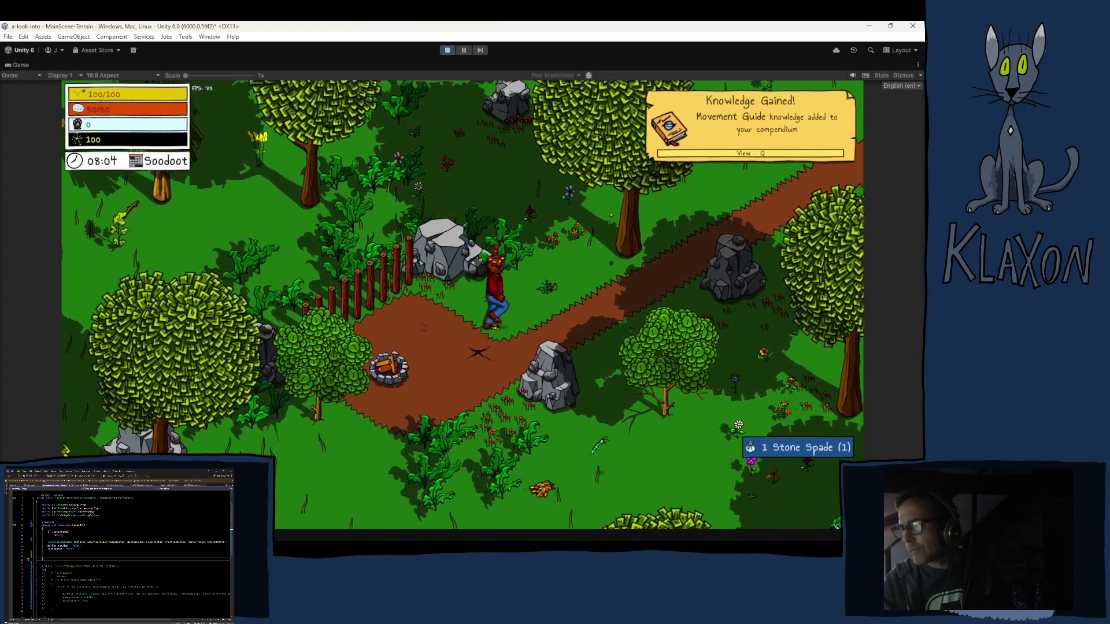
key(Tab)
click(380, 488)
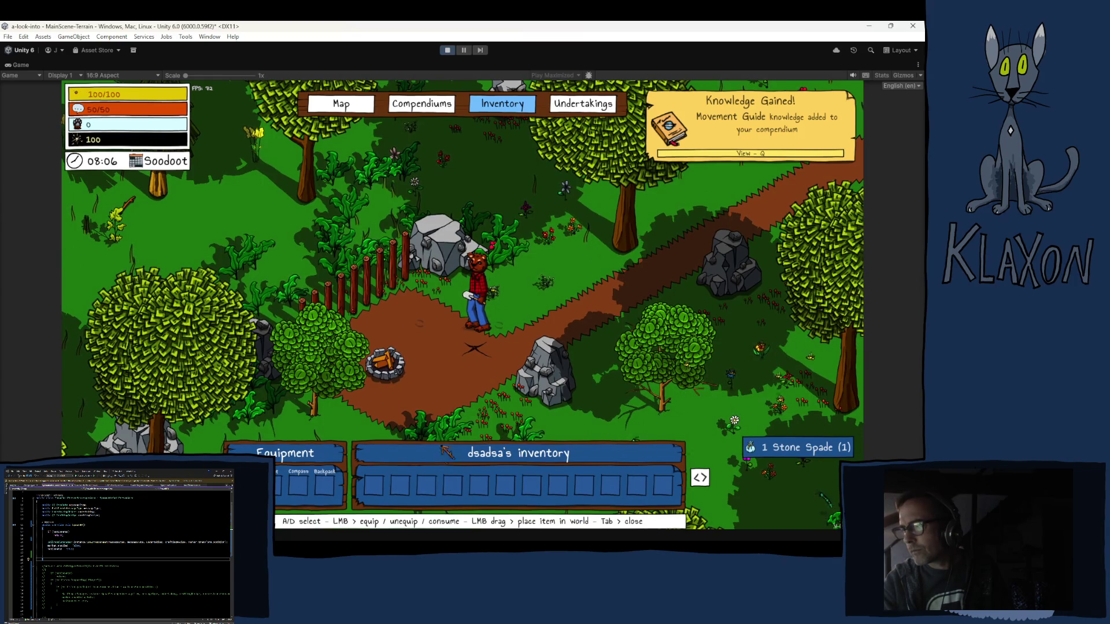
key(Tab)
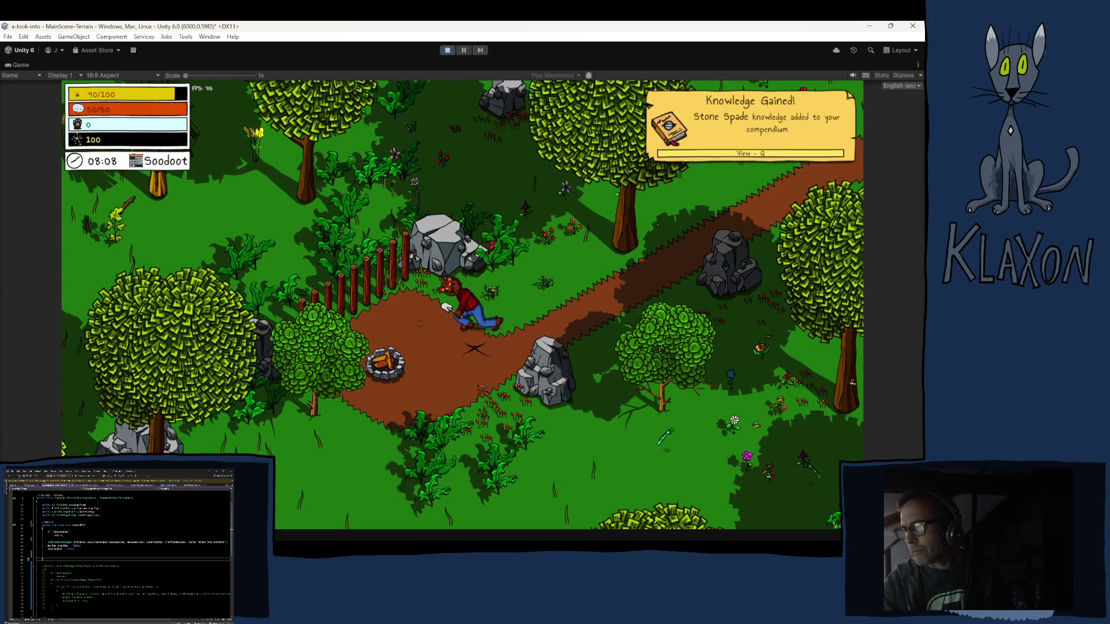
Dig the marked spot with the timing wheel, then read and dismiss the 'Follow me!' message.
click(482, 386)
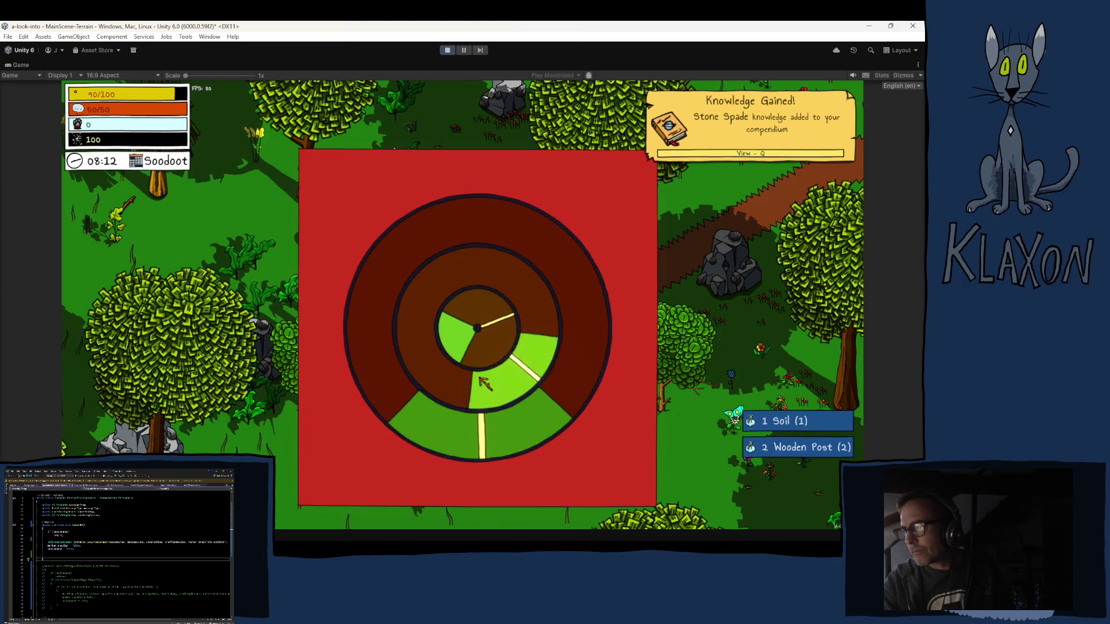
click(485, 384)
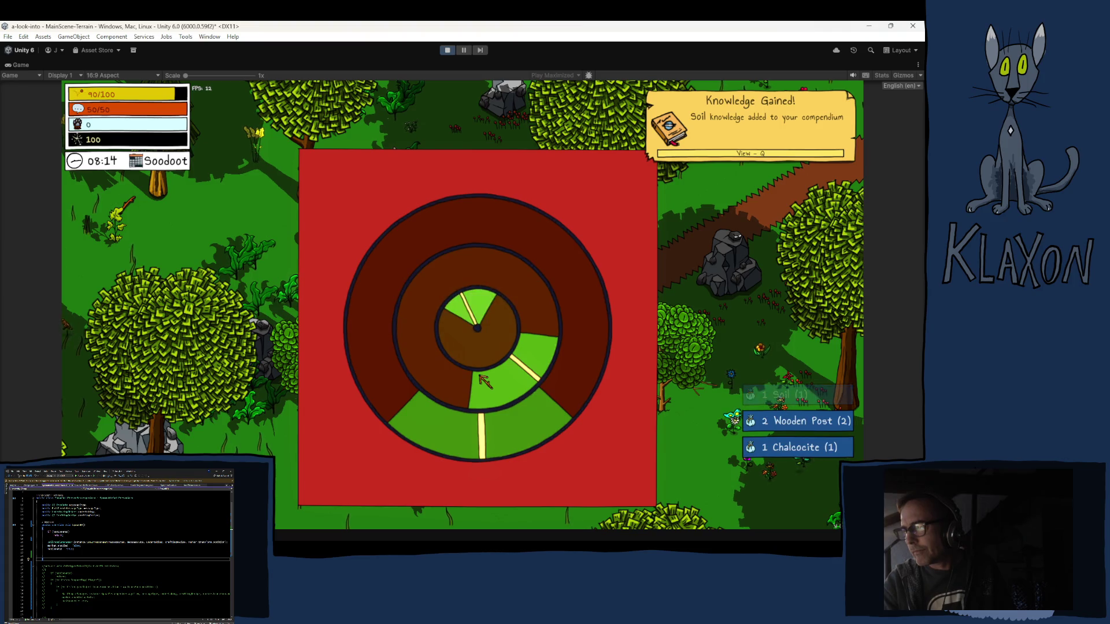
click(483, 382)
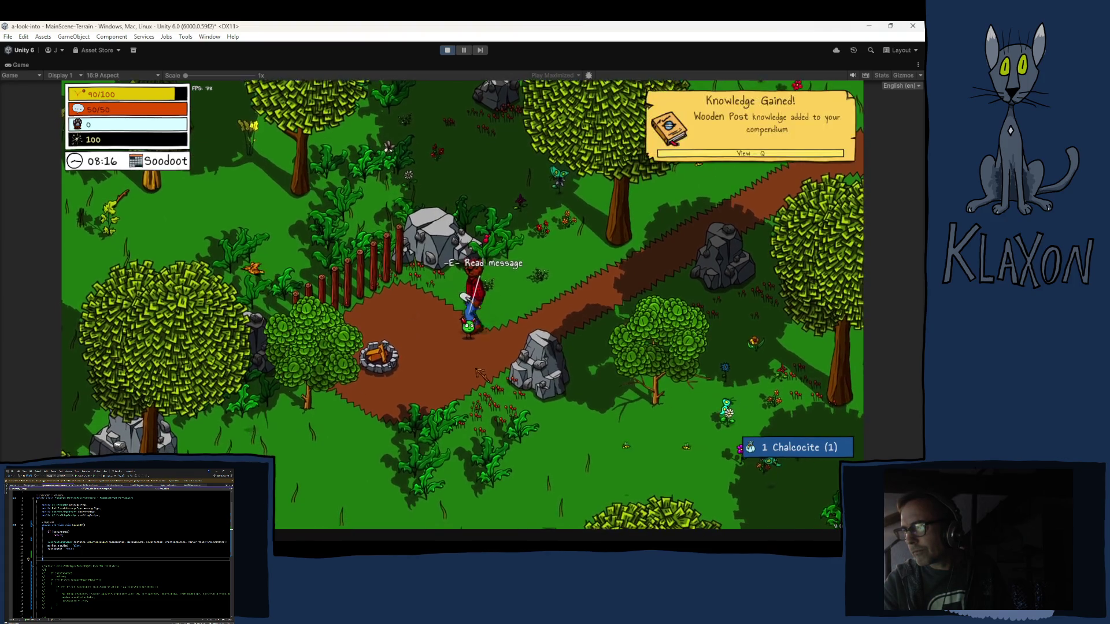
key(e)
click(517, 390)
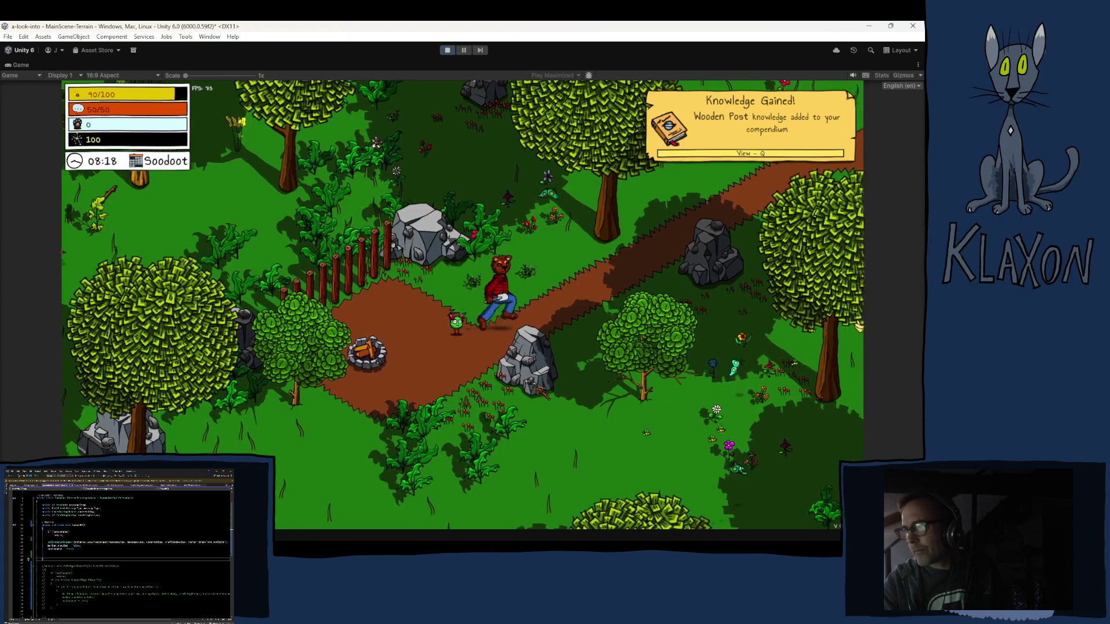
Follow the messenger along the forest path, dig the next spot, and read the Compendiums Guide.
key(d)
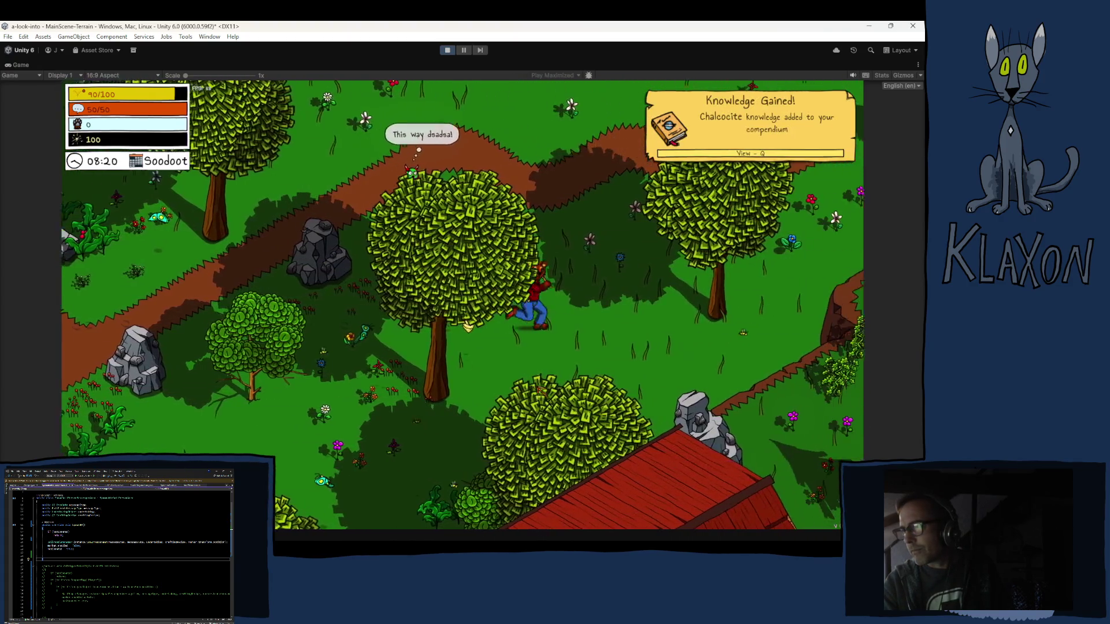
key(d)
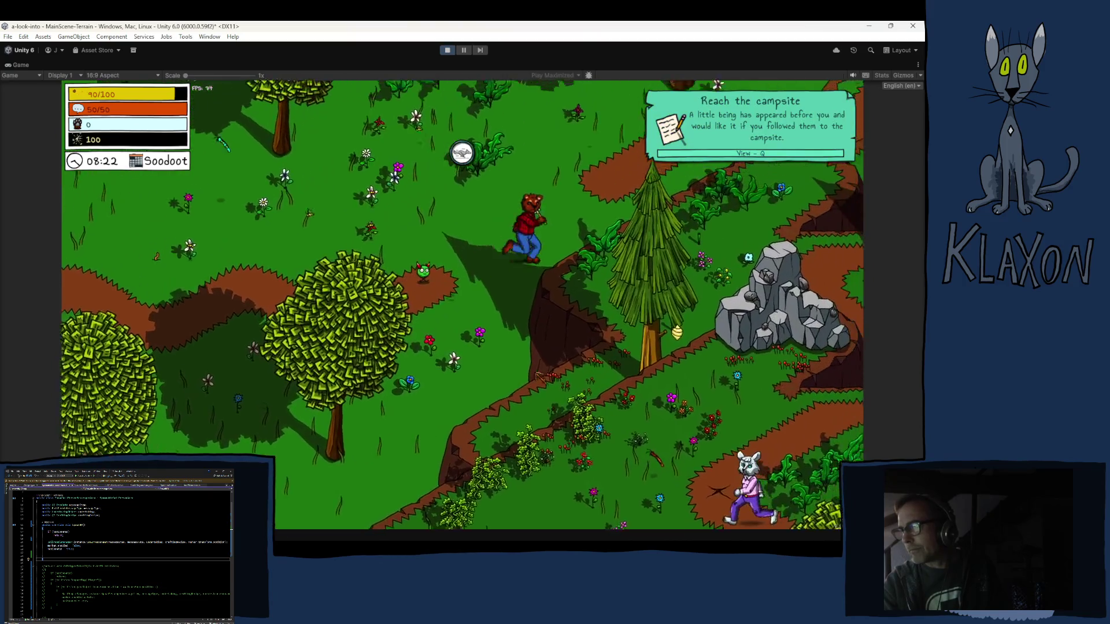
key(d)
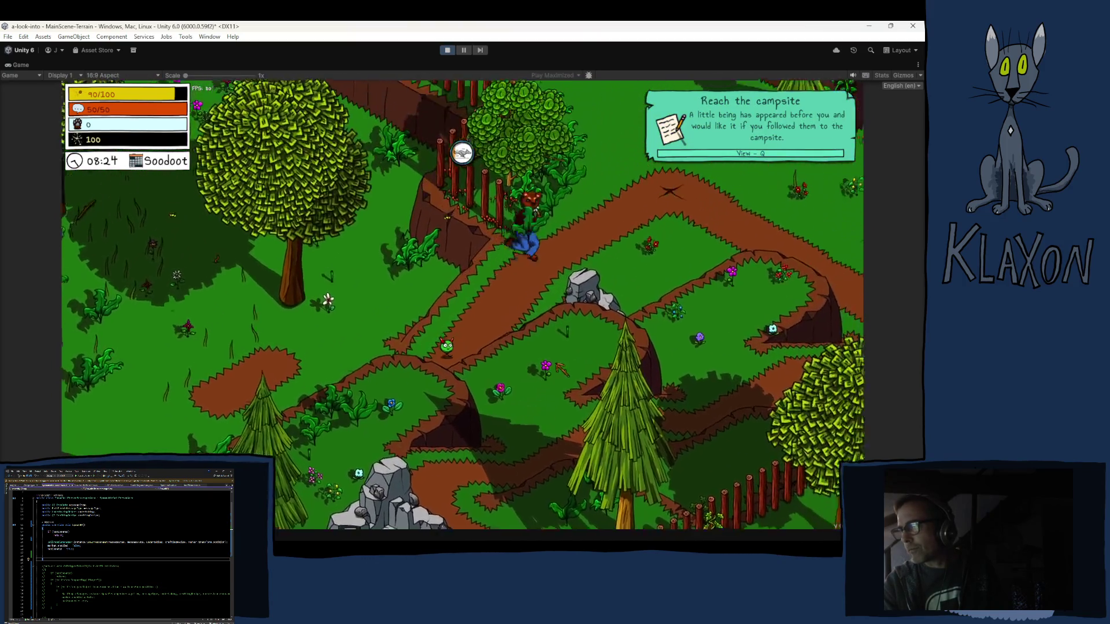
key(d)
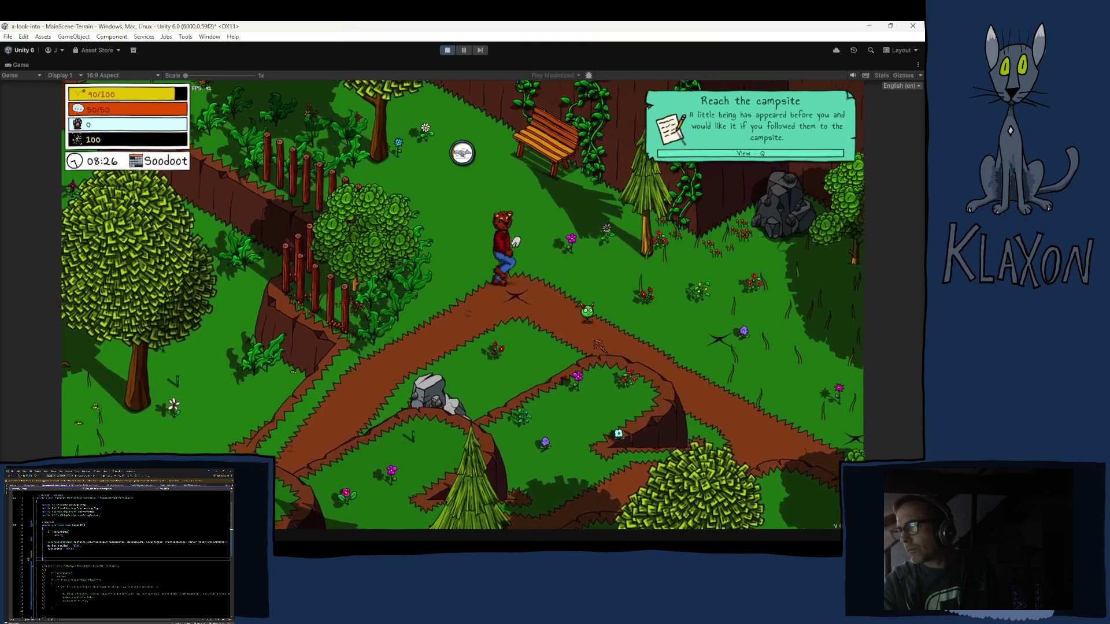
key(e)
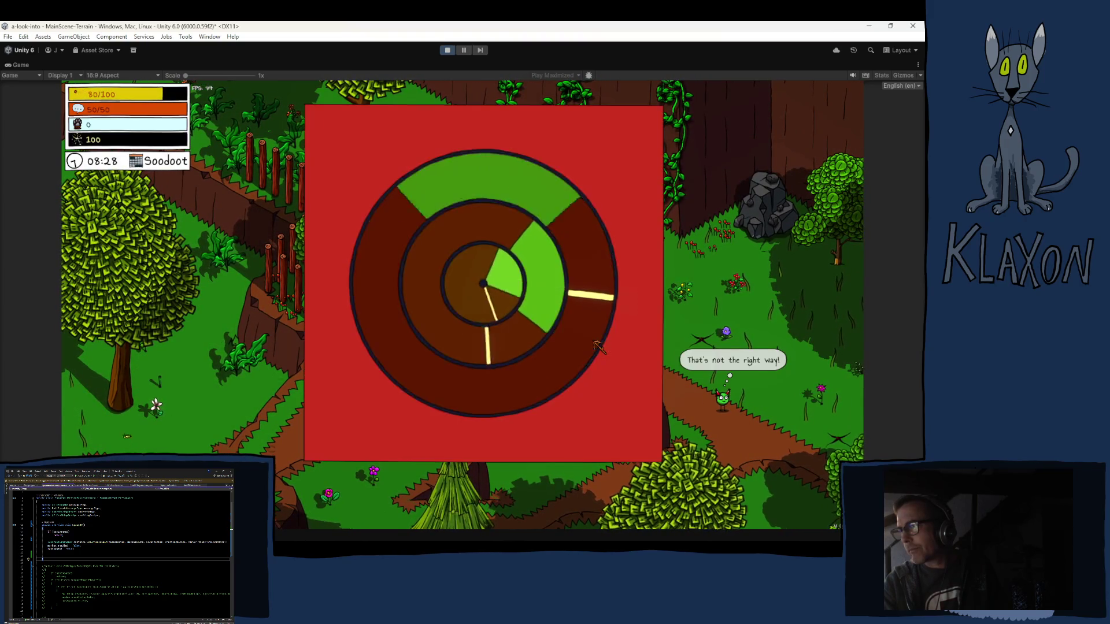
key(e)
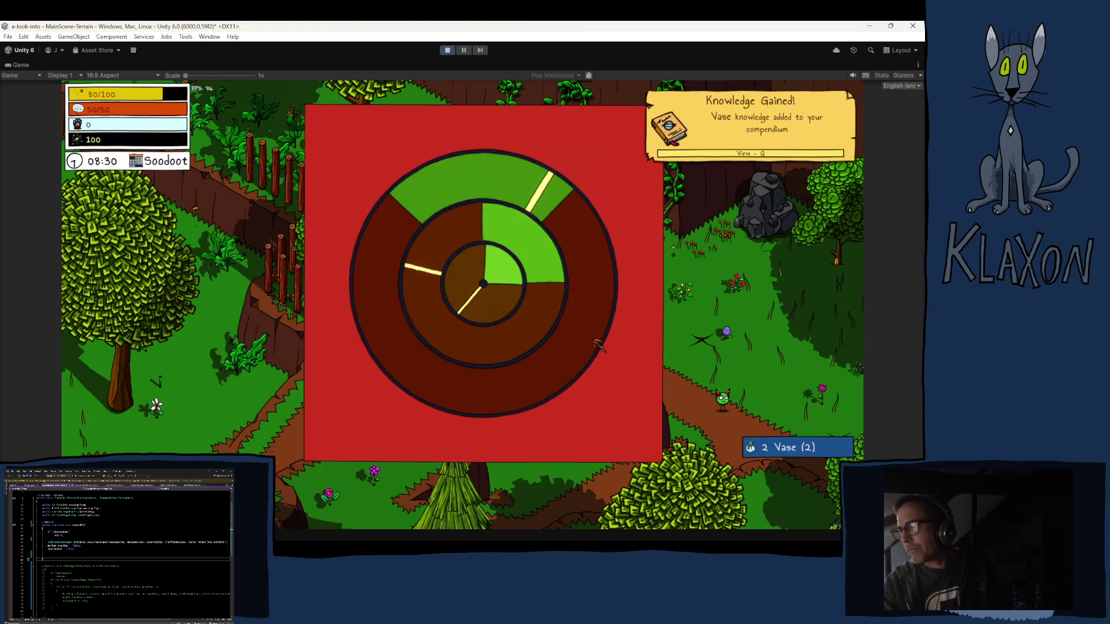
key(e)
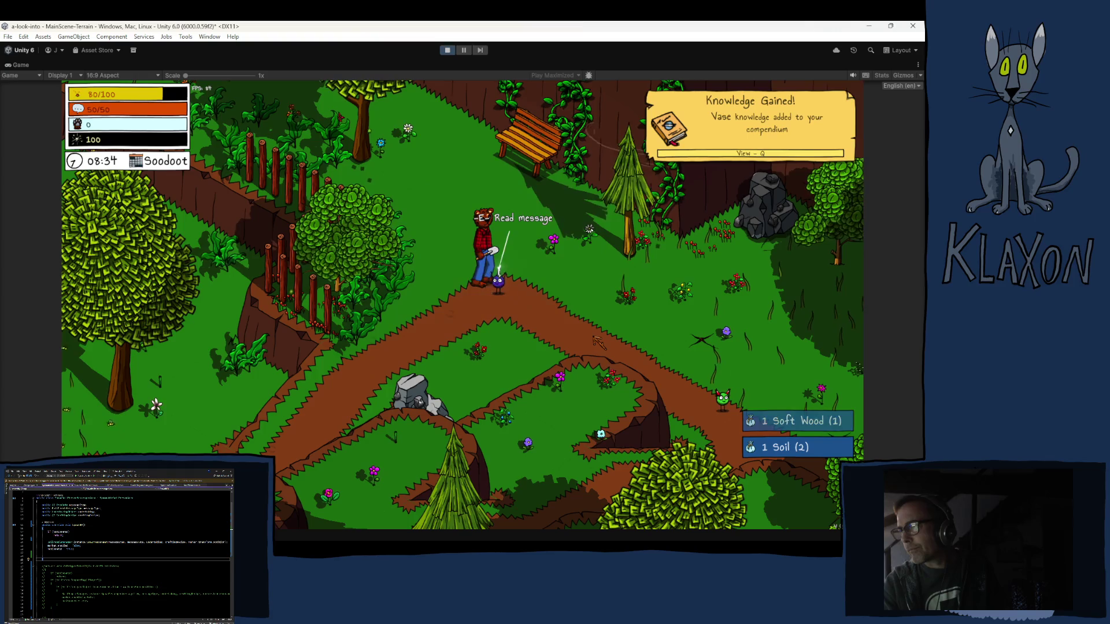
key(e)
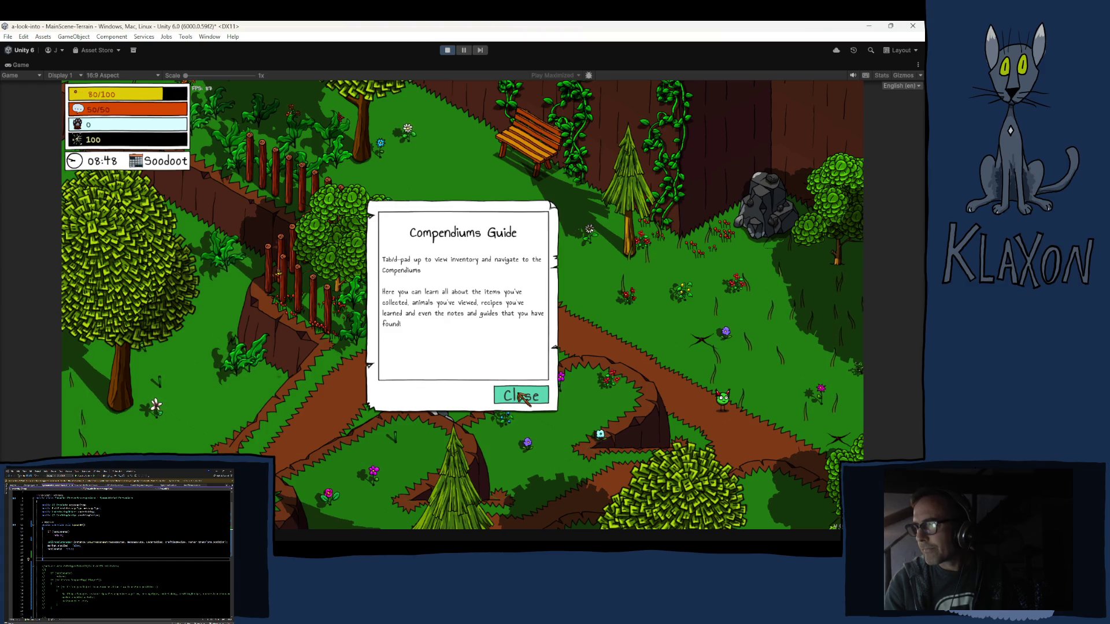
Dismiss the Compendiums Guide, dig another spot, then read and close the BOUNCE message.
click(522, 402)
key(d)
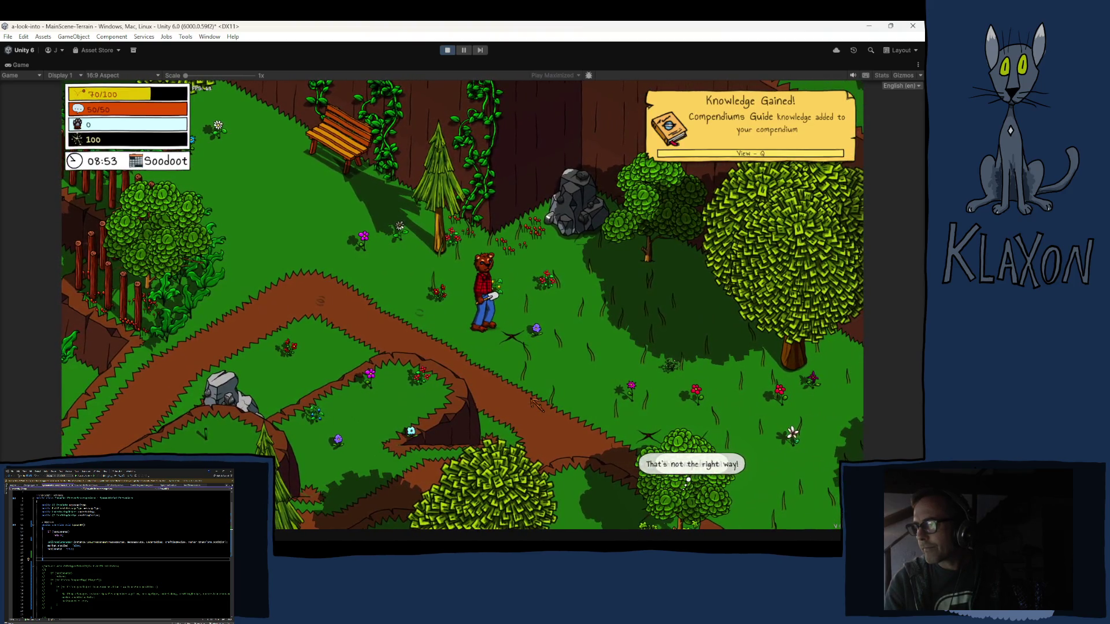
click(537, 403)
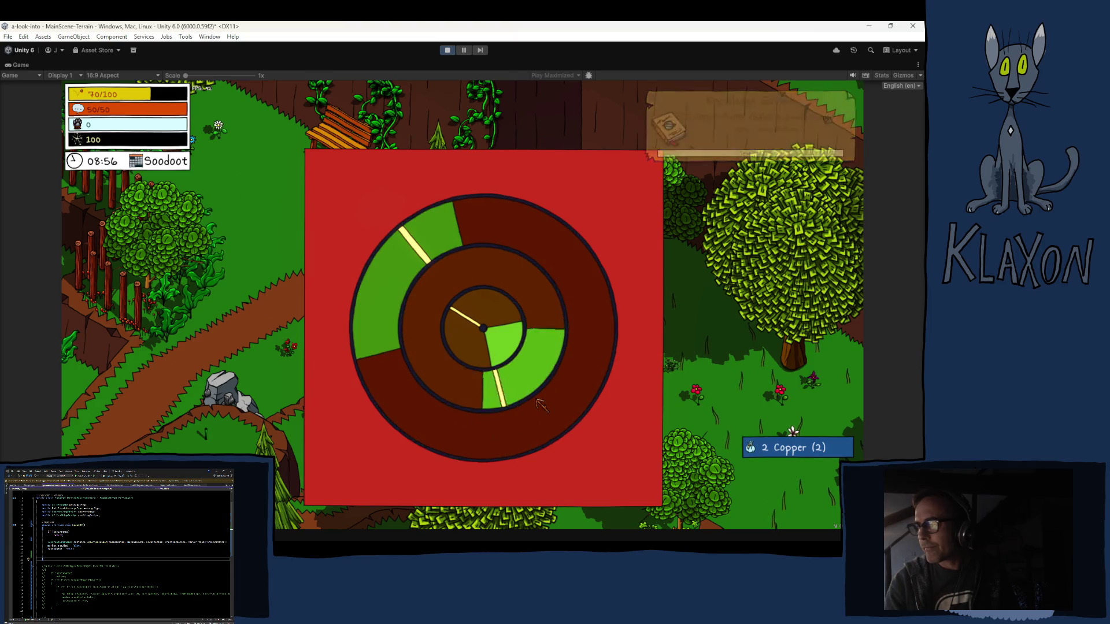
click(541, 405)
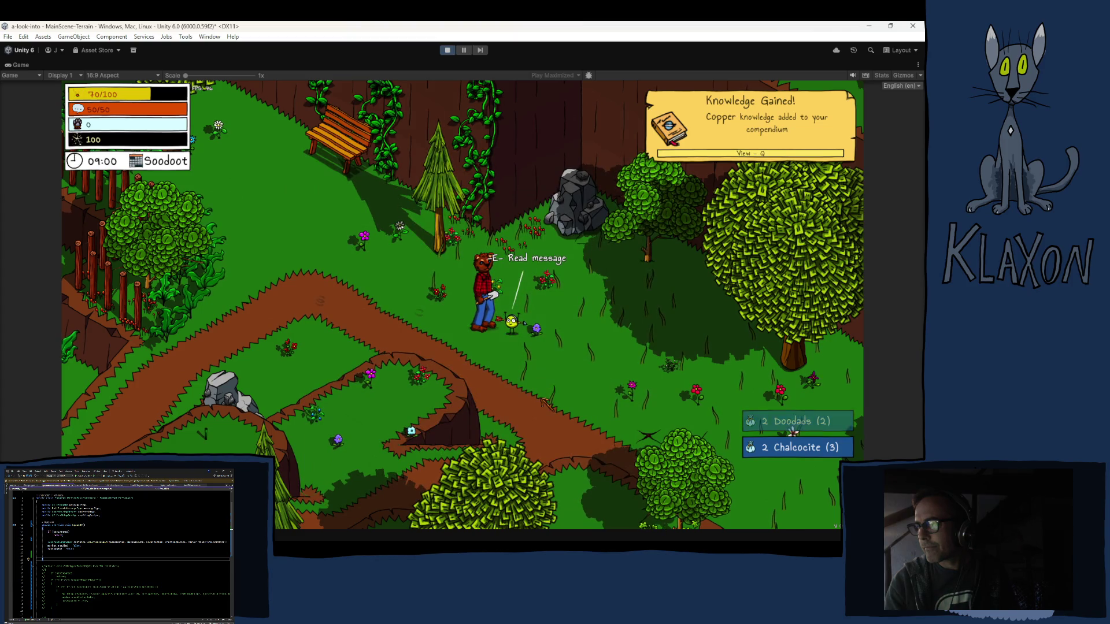
key(e)
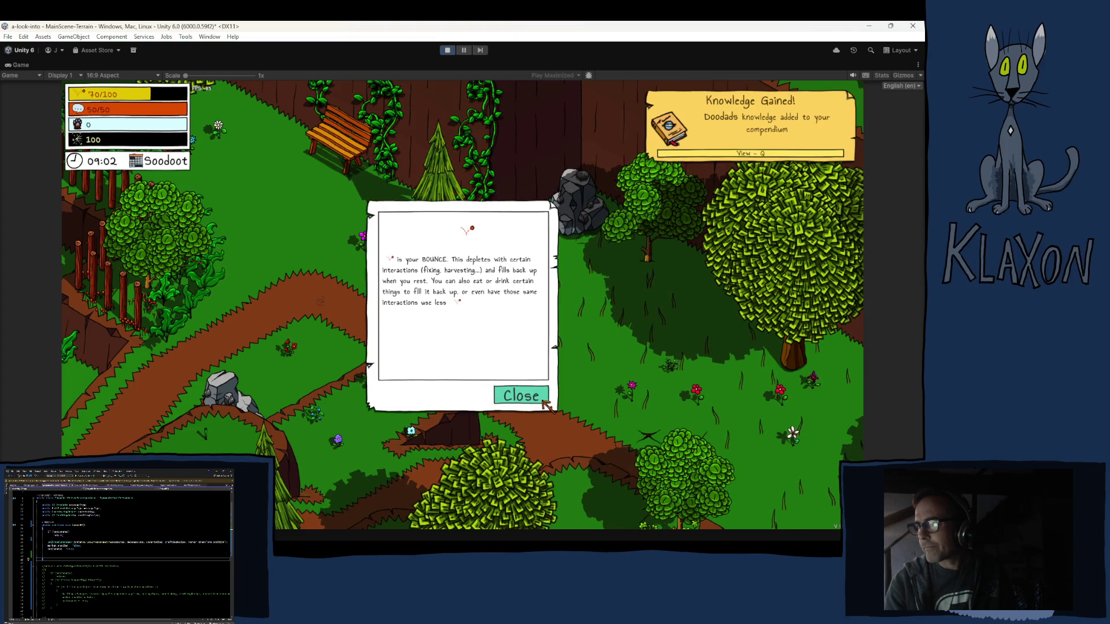
click(532, 395)
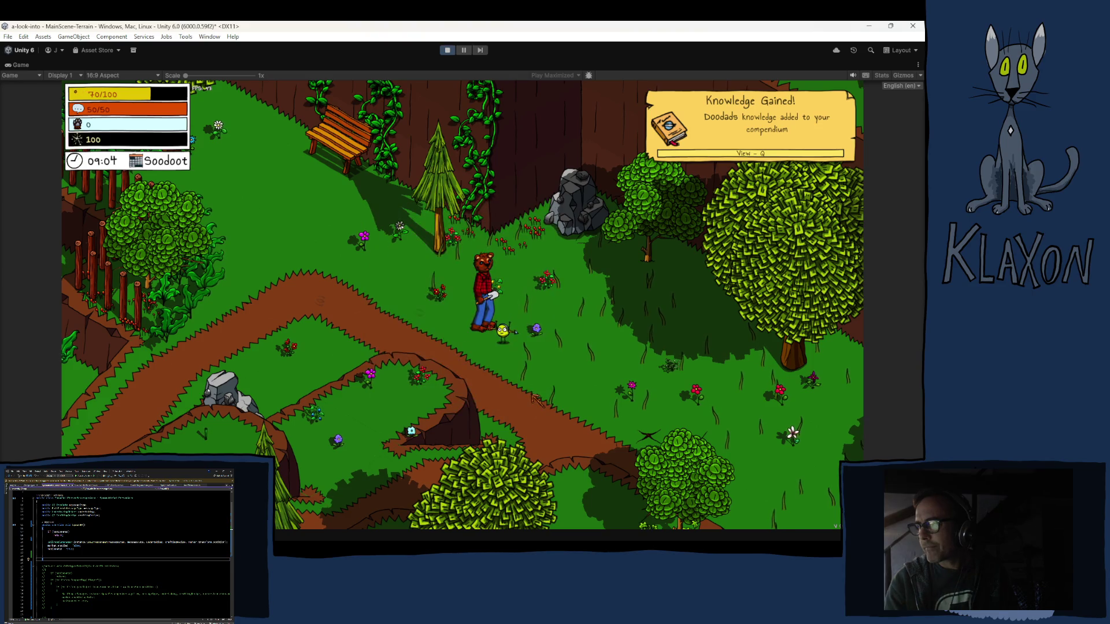
Walk down-right, dig the next spot stopping each needle, then read and close the AGENCY message.
key(d)
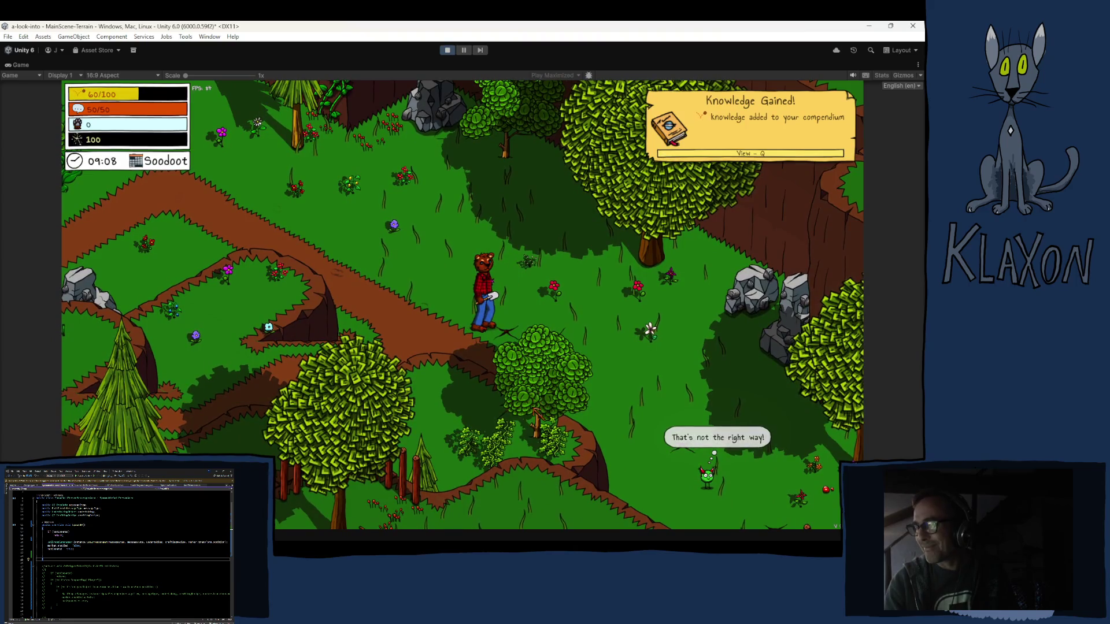
key(e)
click(531, 408)
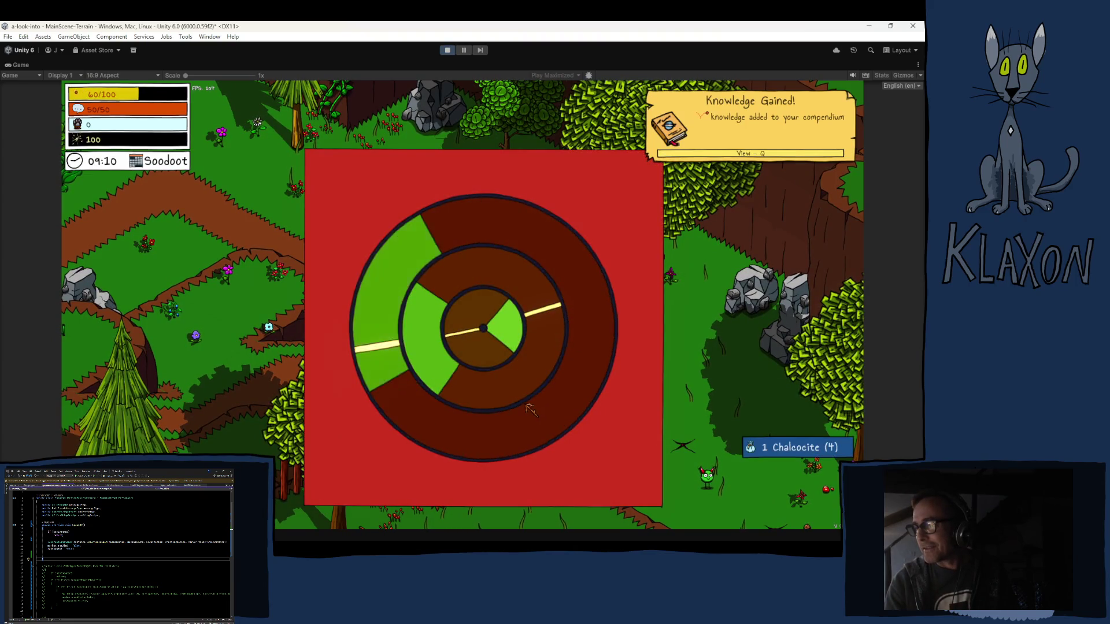
click(531, 409)
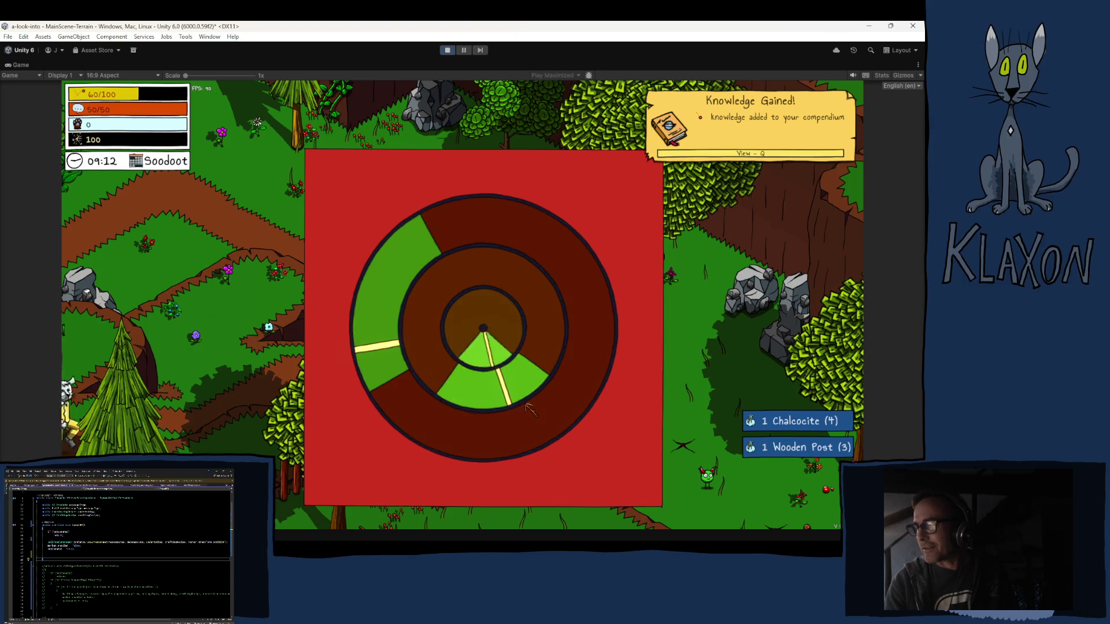
click(531, 409)
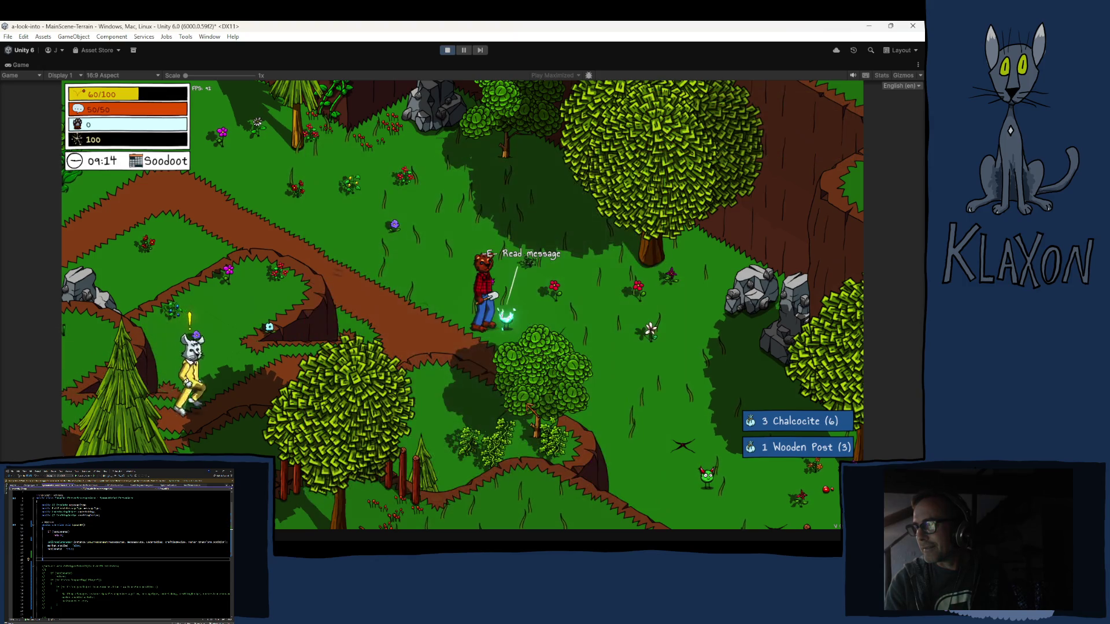
key(e)
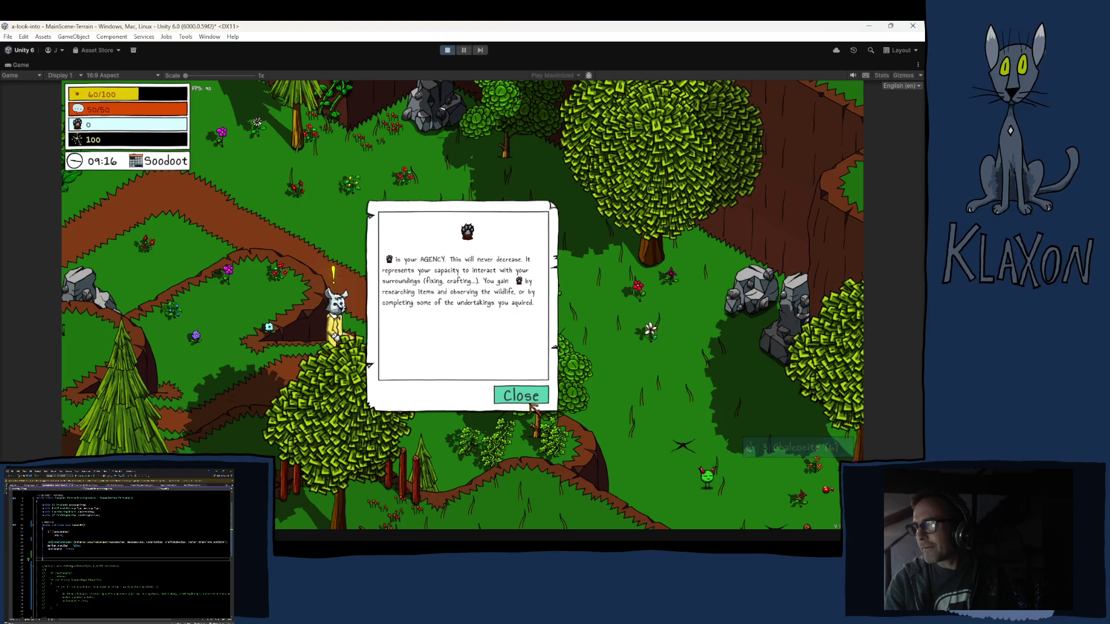
click(532, 396)
Follow the messenger, dig another spot, then read and close the GUMPTION message.
key(d)
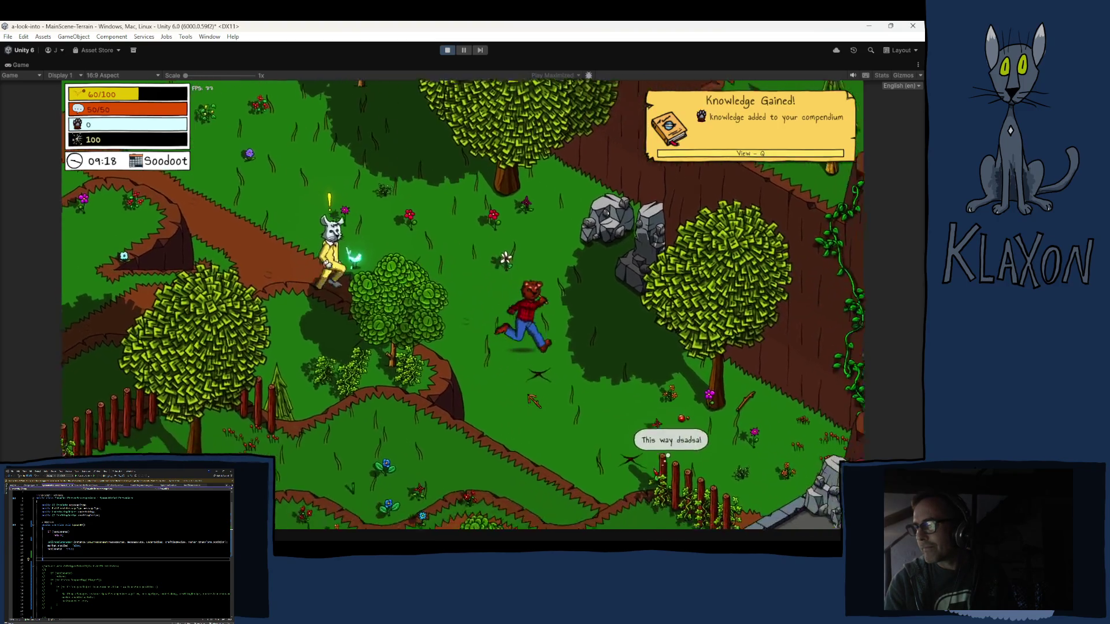
click(529, 400)
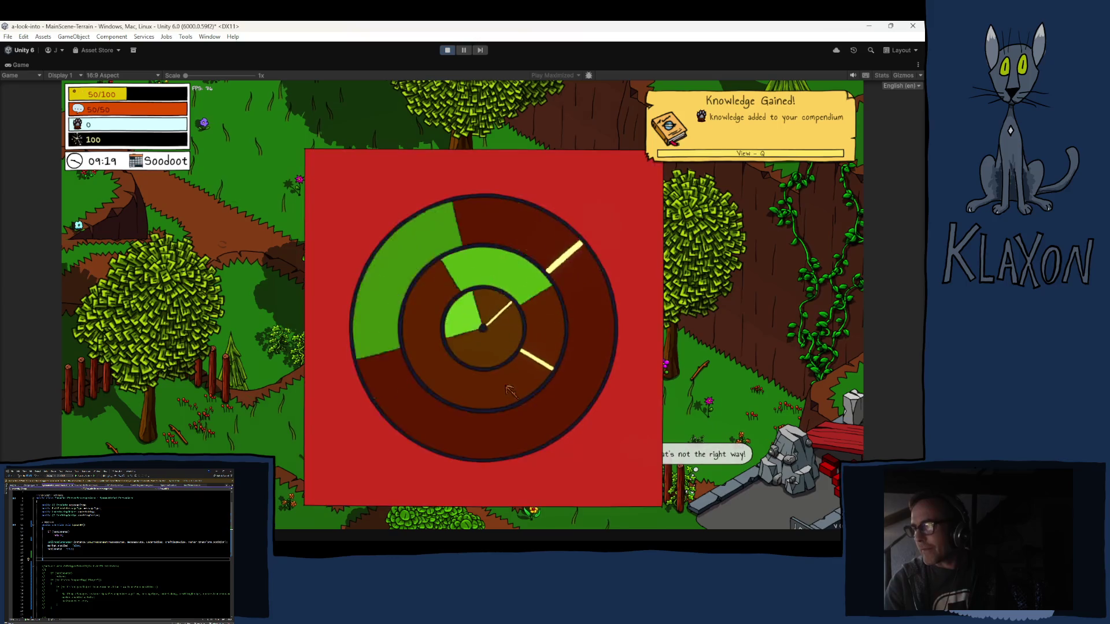
click(502, 381)
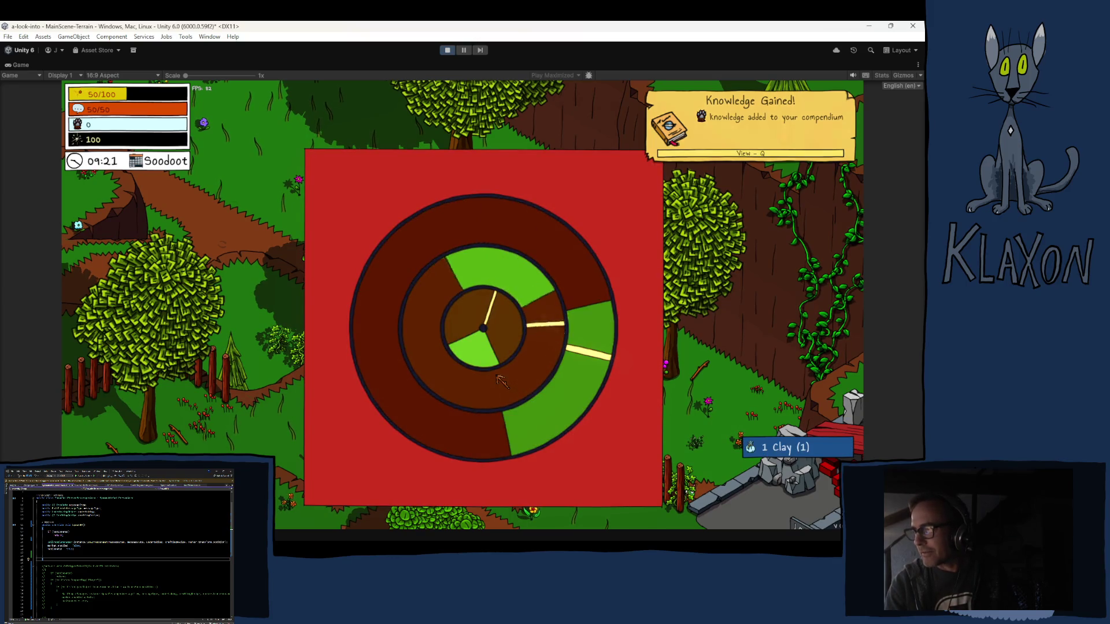
click(501, 381)
key(d)
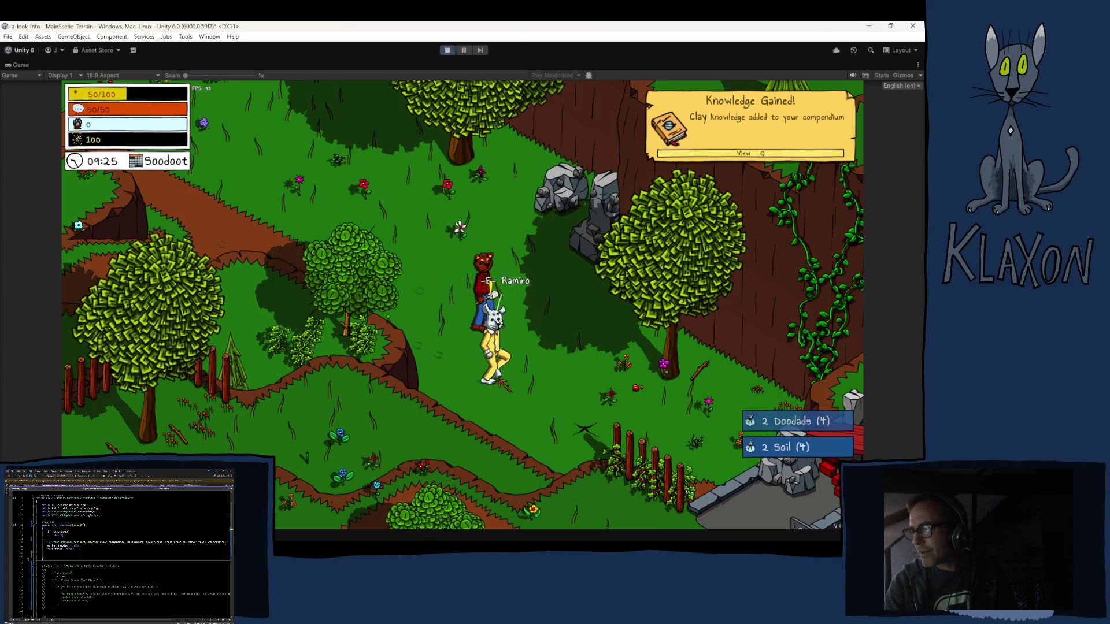
key(d)
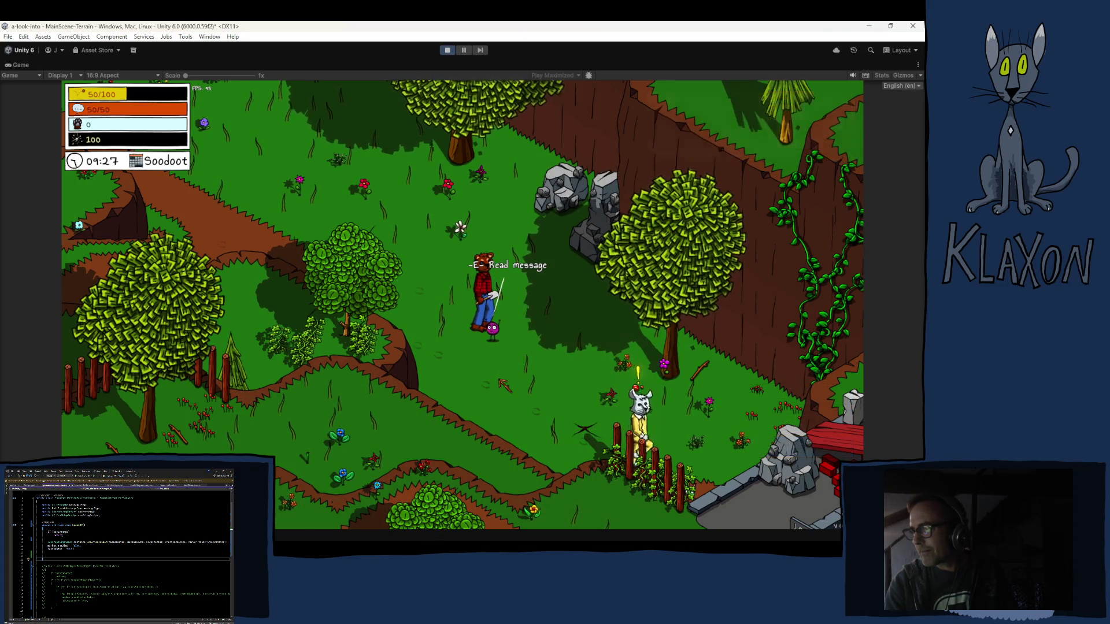
key(d)
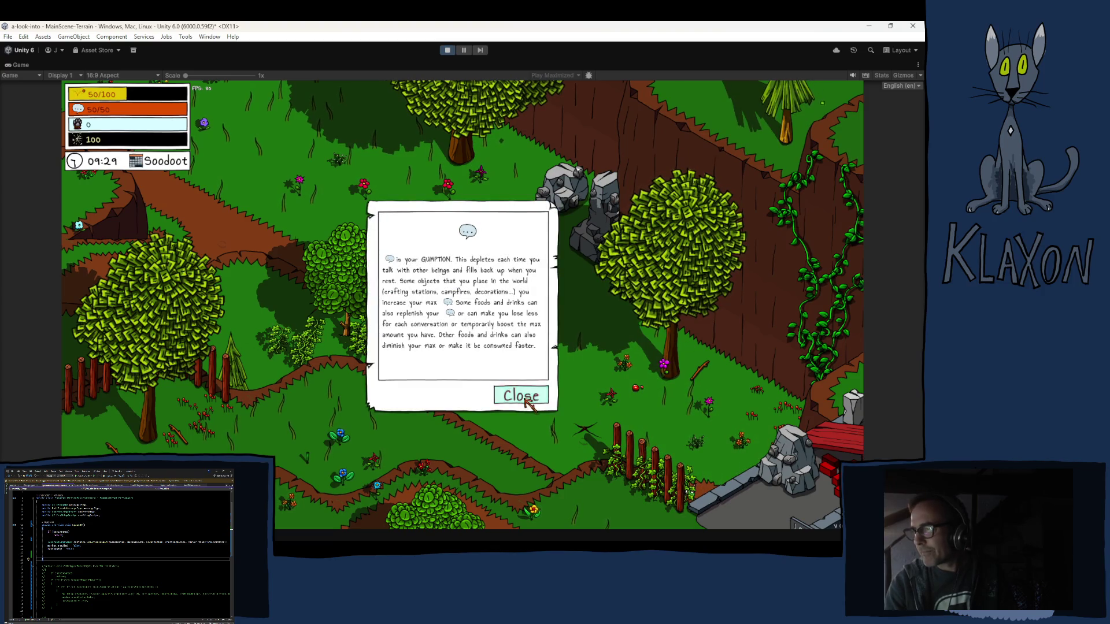
click(521, 396)
Dig the next spot for Coal, locking the rings with Space, then read and close the SPARKS message.
key(d)
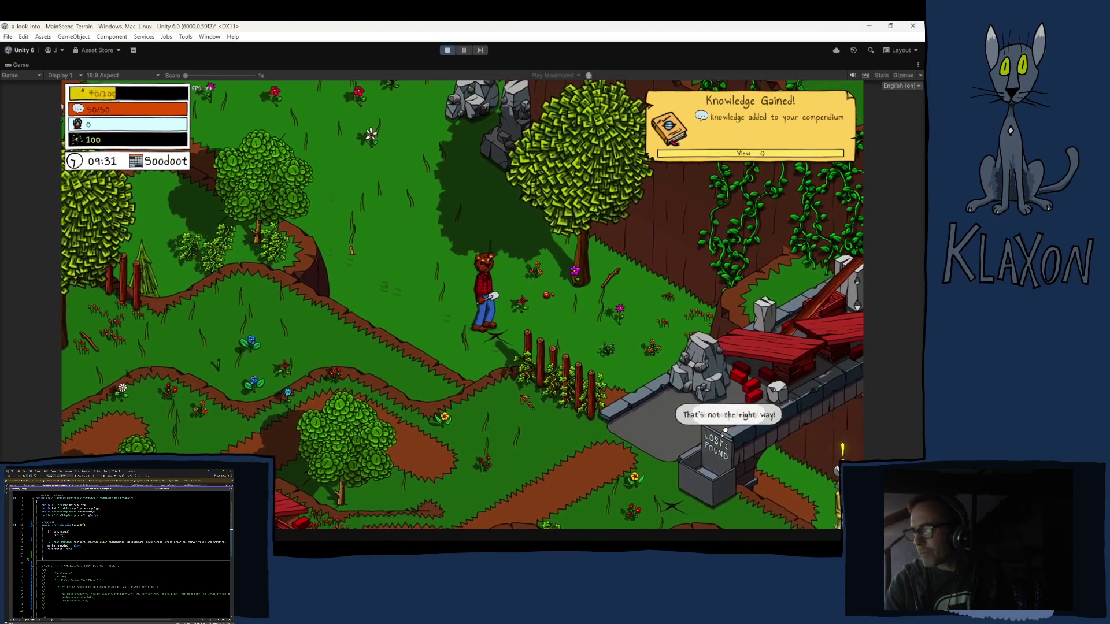
key(e)
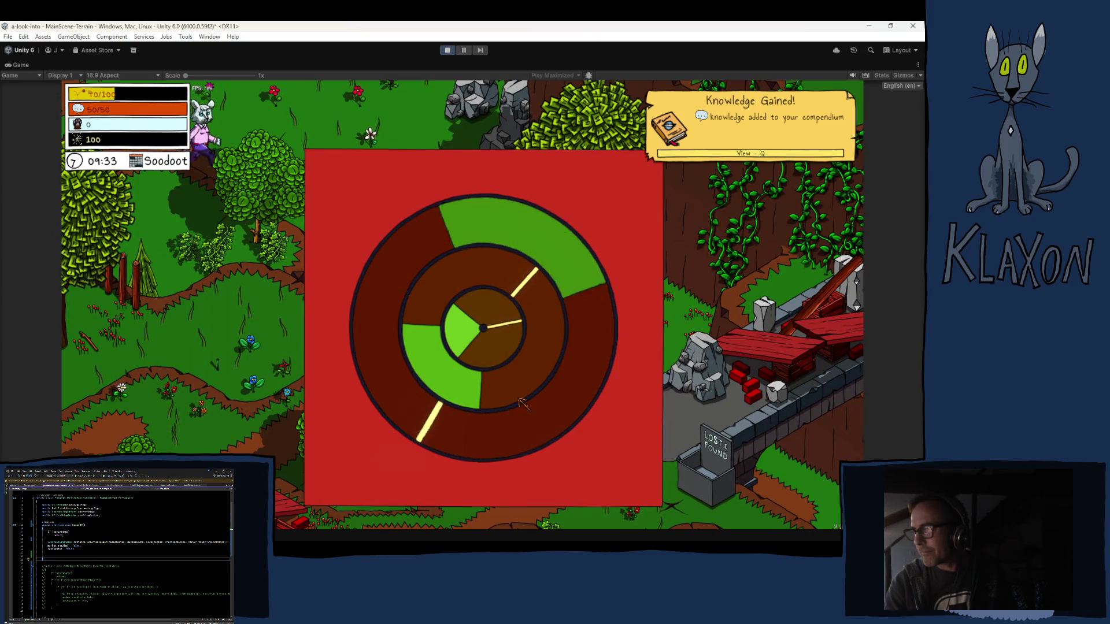
key(space)
key(space)
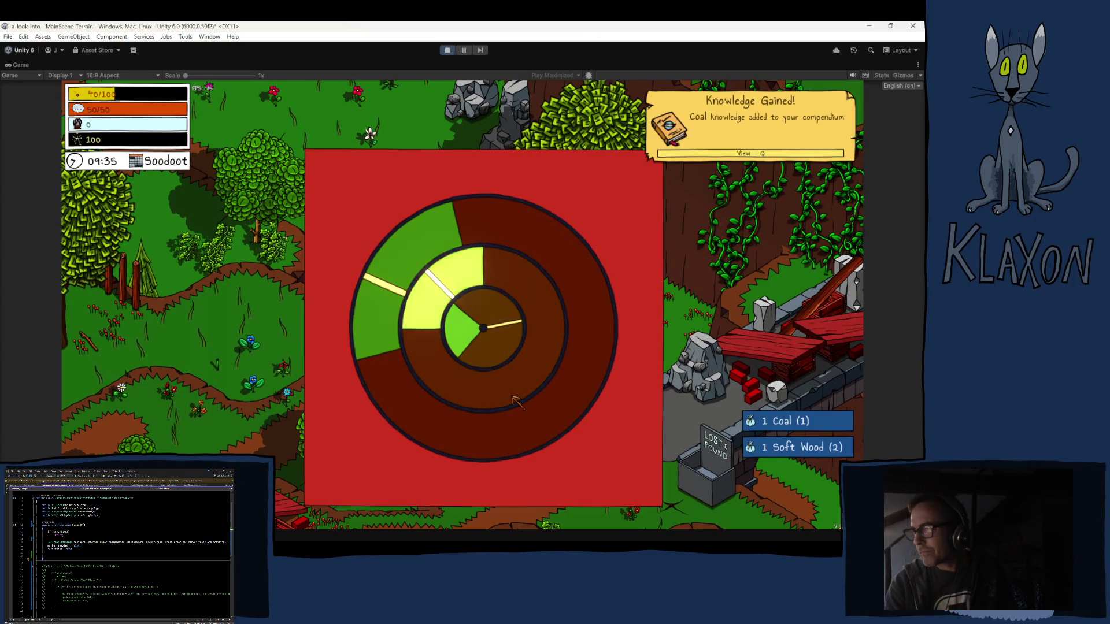
key(space)
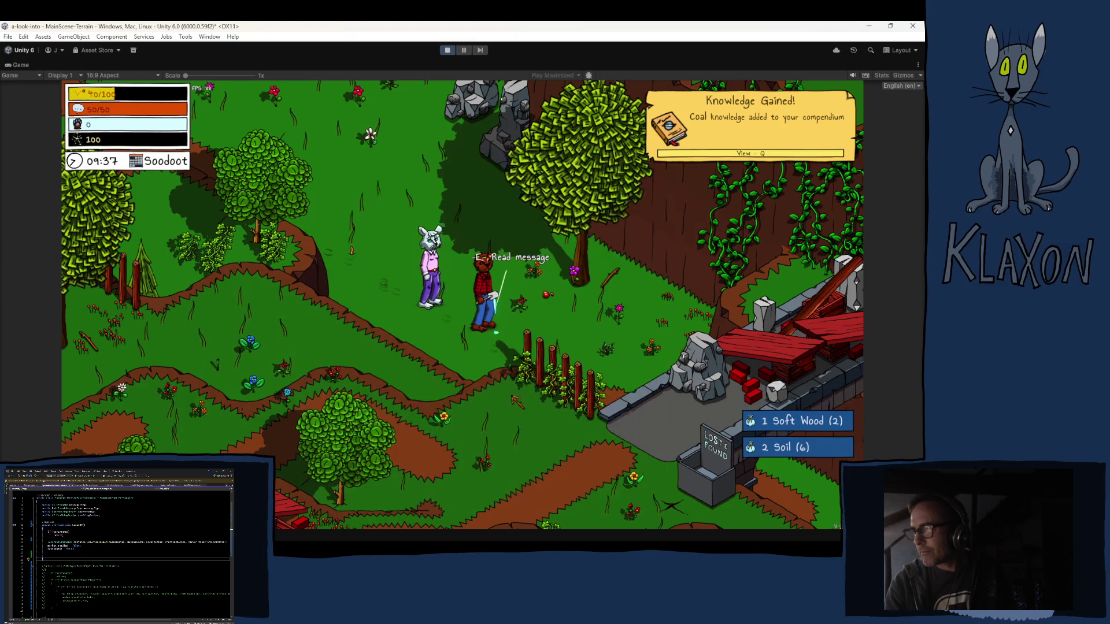
key(e)
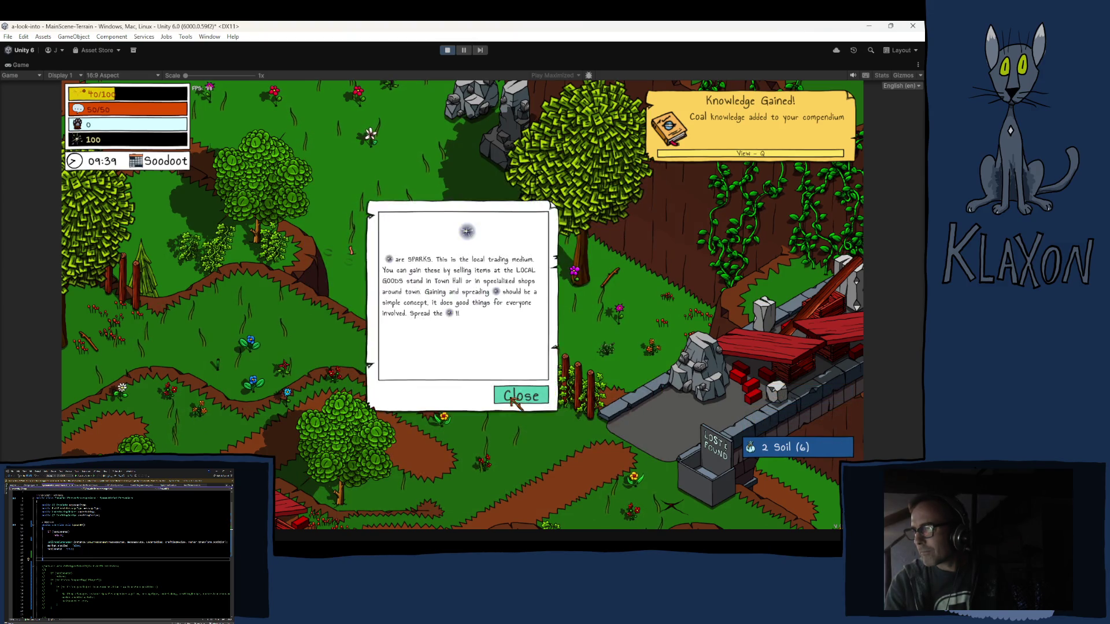
click(521, 399)
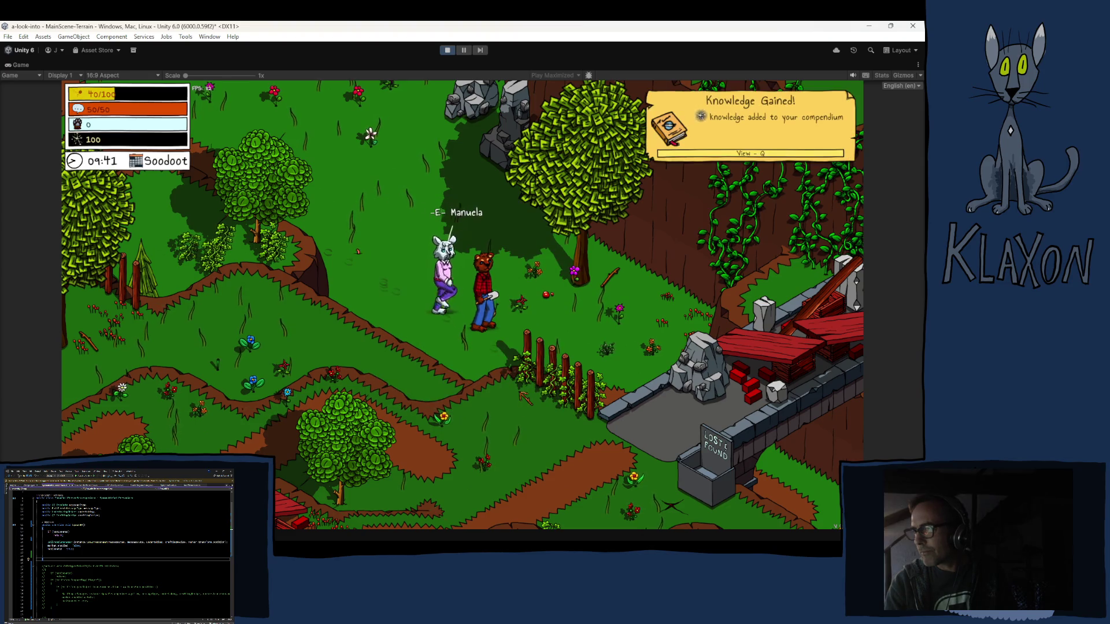
Run downhill past the bridge and dig up Doodads, locking the middle ring in green.
key(s)
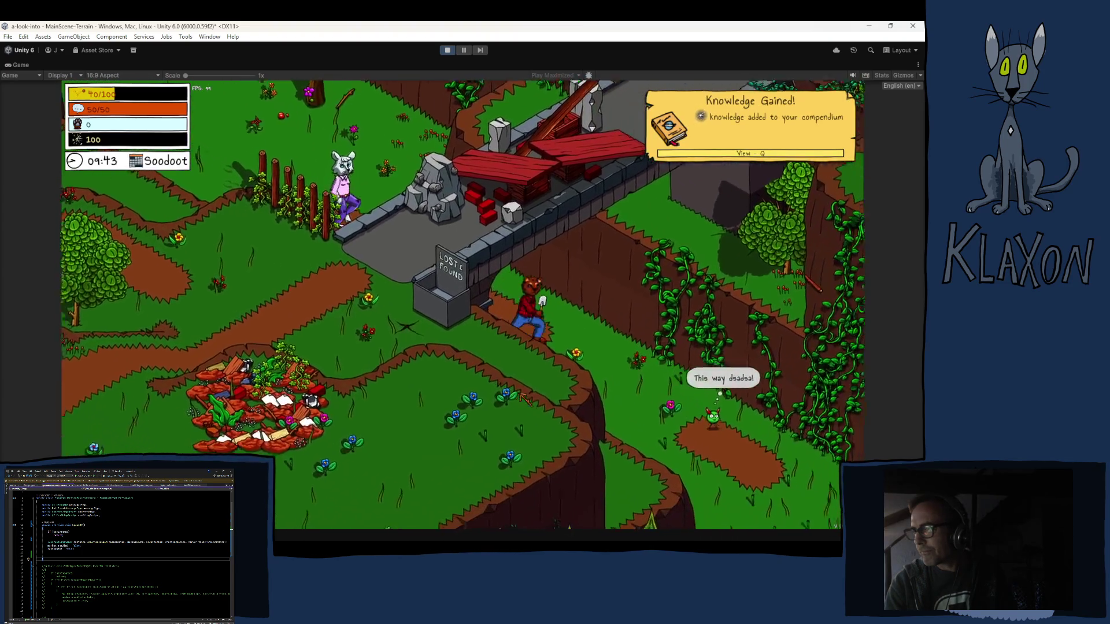
key(s)
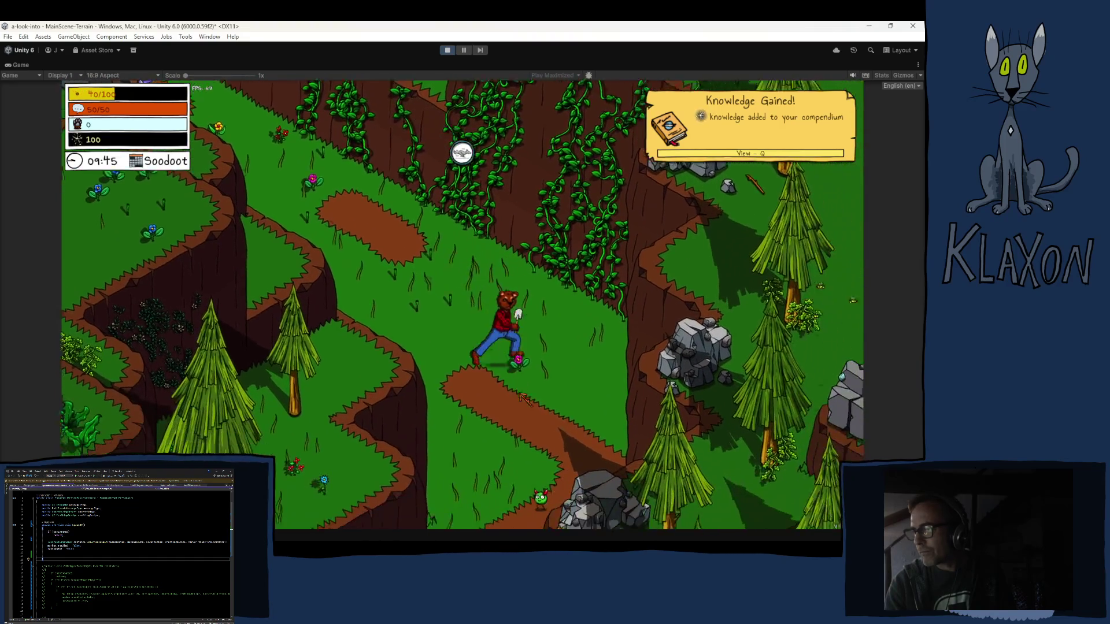
key(s)
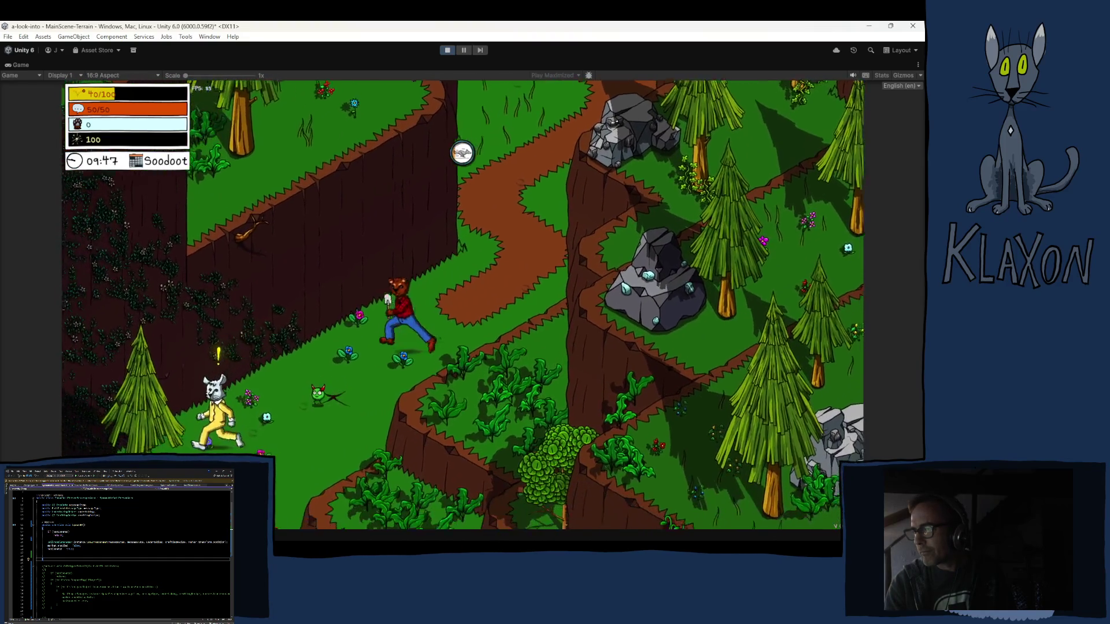
key(s)
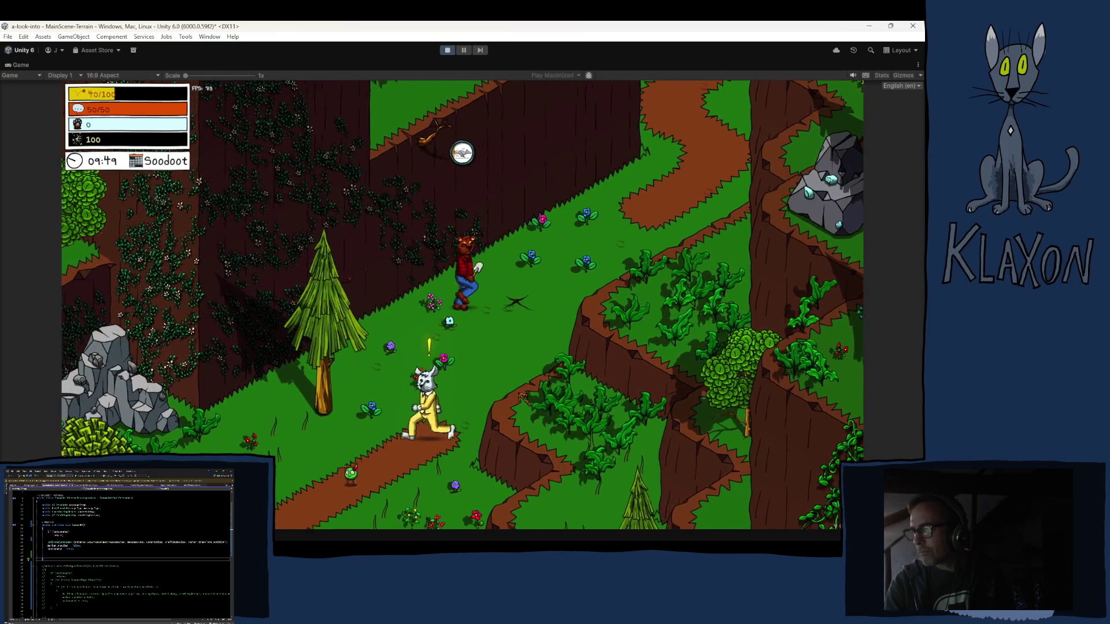
key(e)
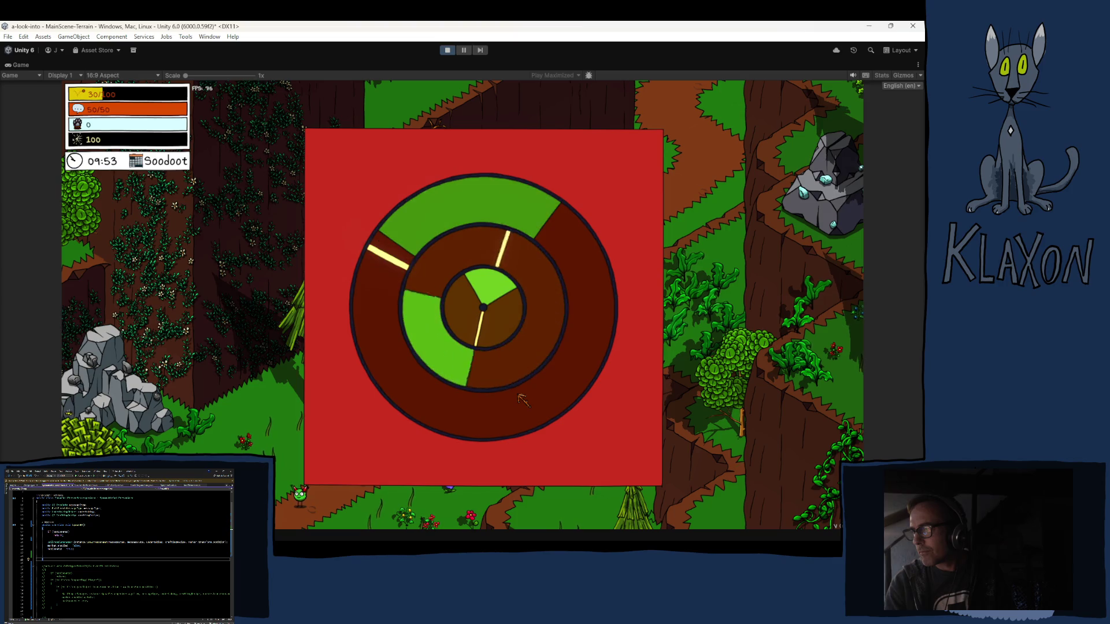
key(e)
key(e)
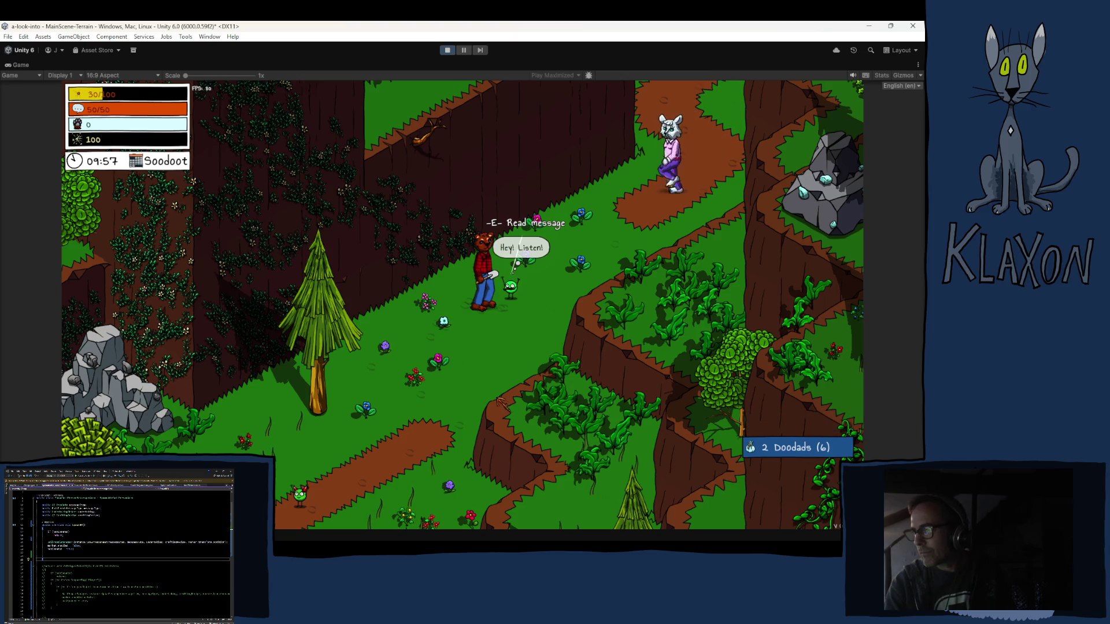
Walk to the nearby lore message, read it and close it.
key(s)
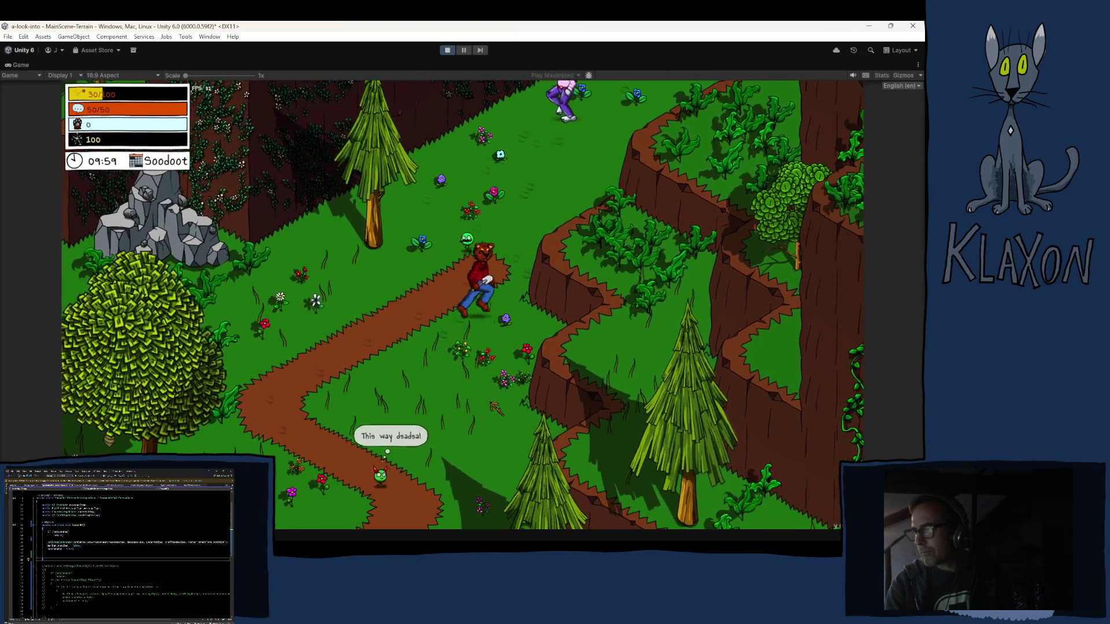
key(e)
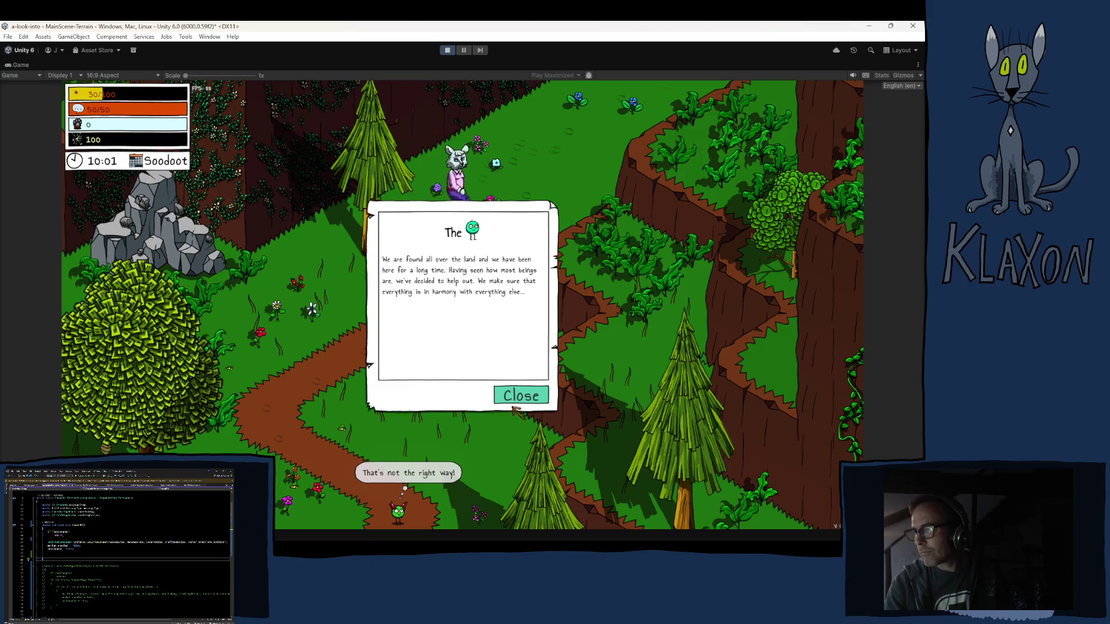
click(517, 402)
key(s)
key(s)
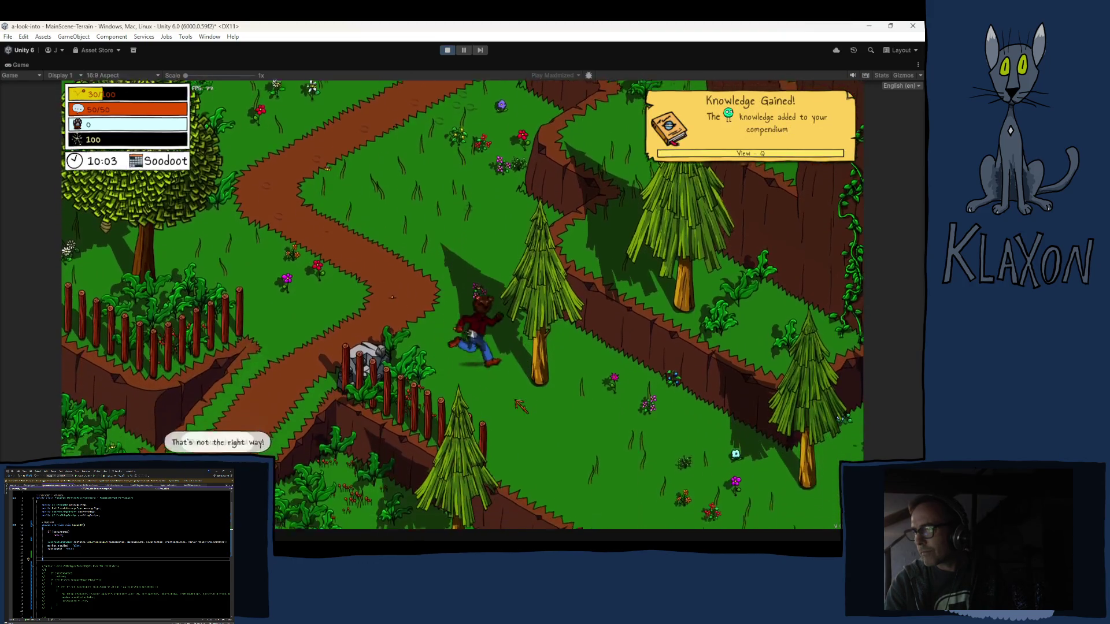
Cross the meadow and pick up the Dynamiblob.
key(d)
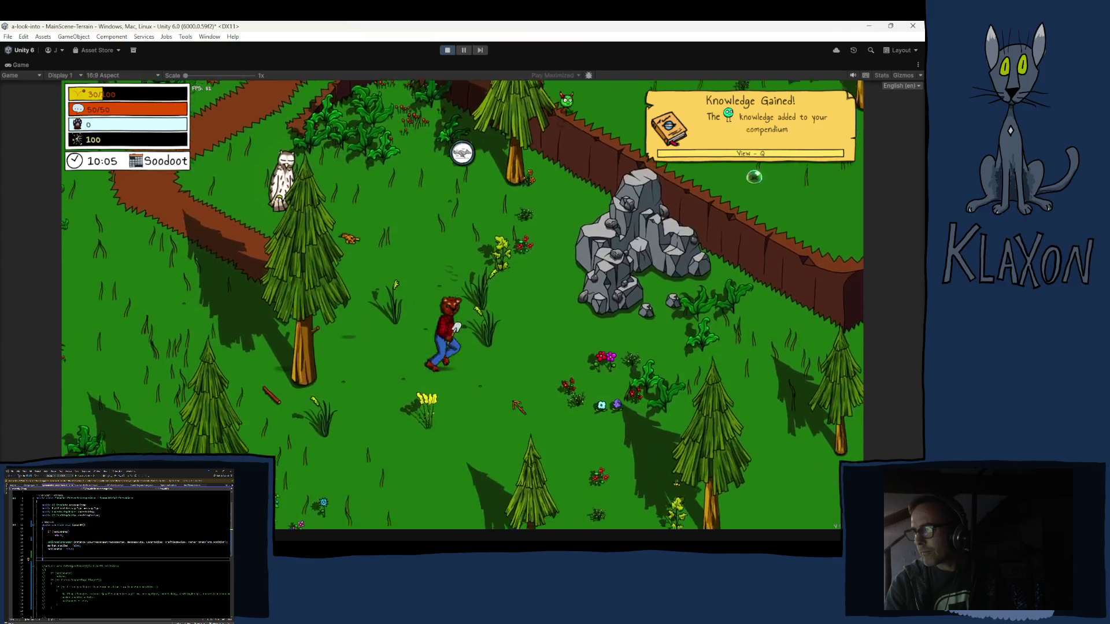
key(w)
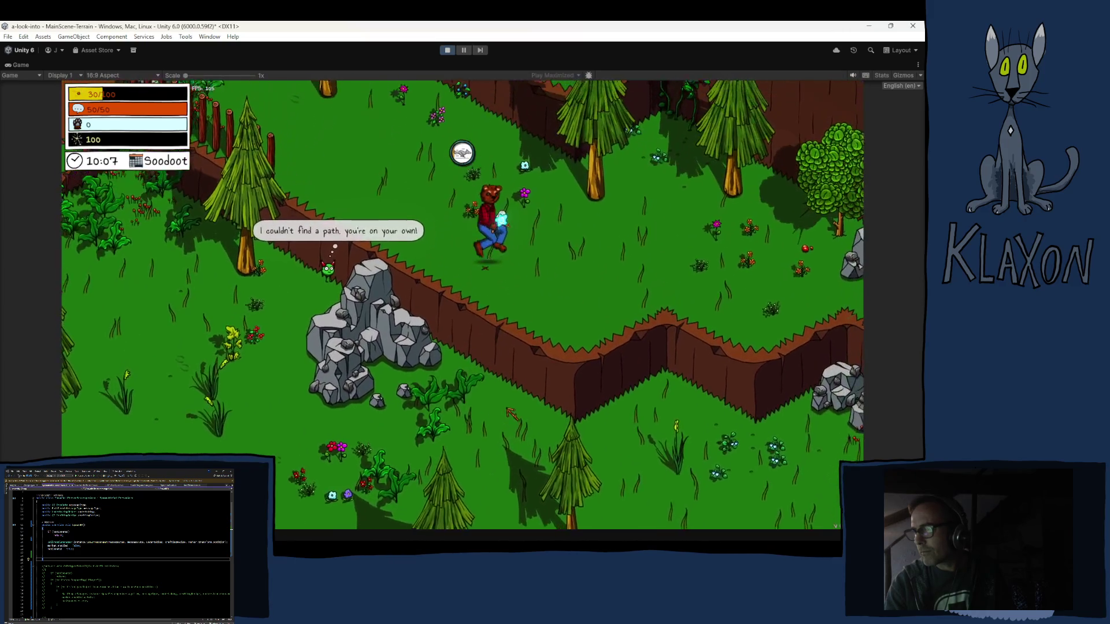
key(s)
key(a)
Walk down through the forest past the red wooden dock into Seton's Camp.
key(s)
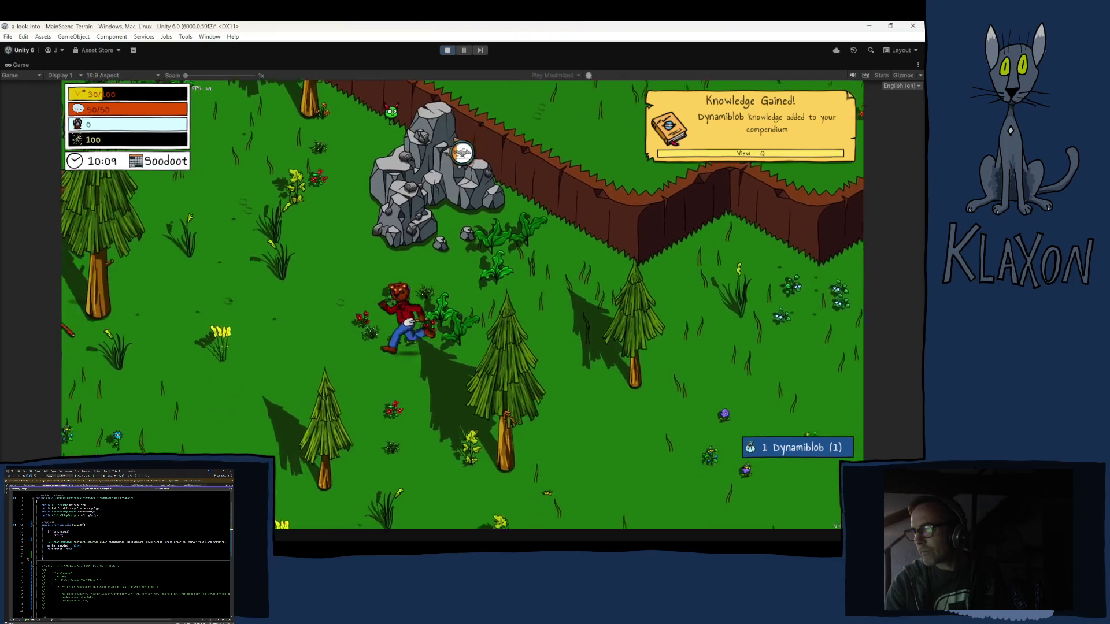
key(s)
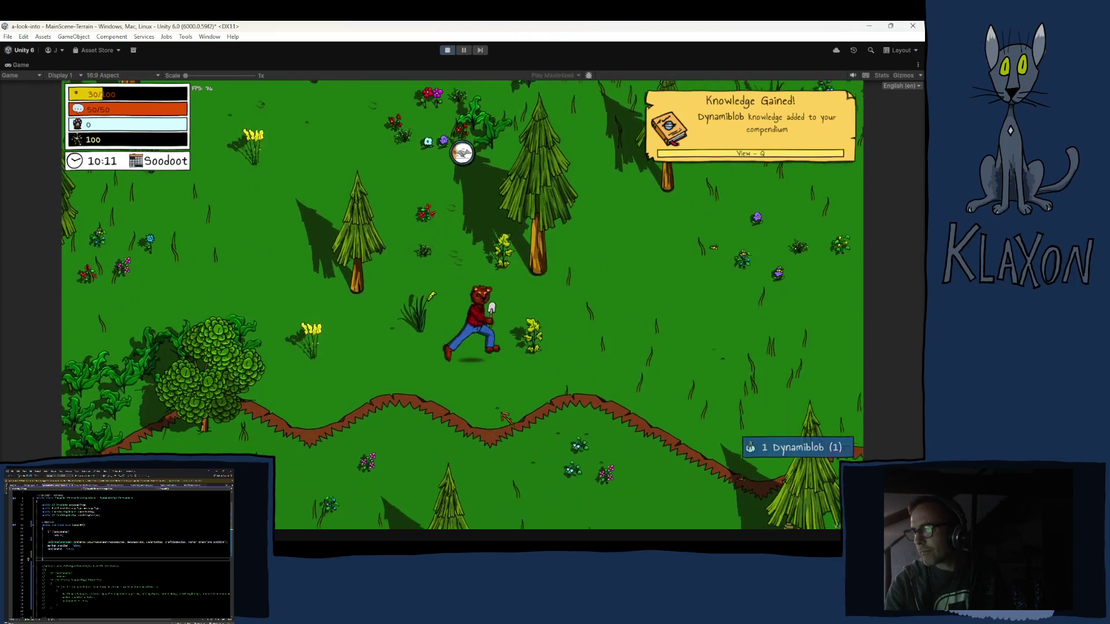
key(s)
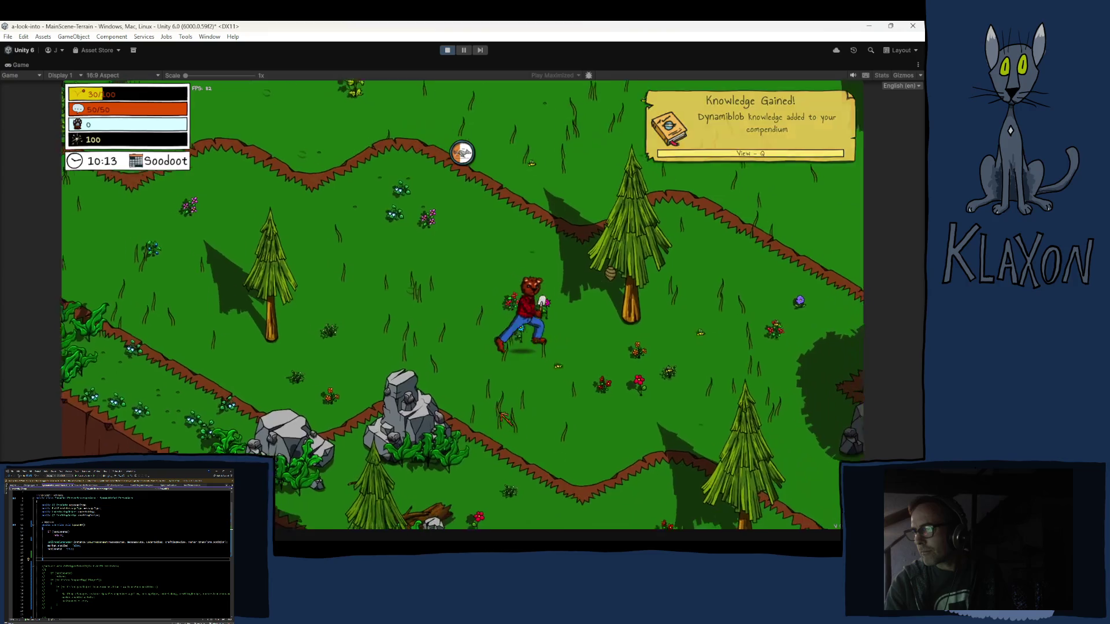
key(d)
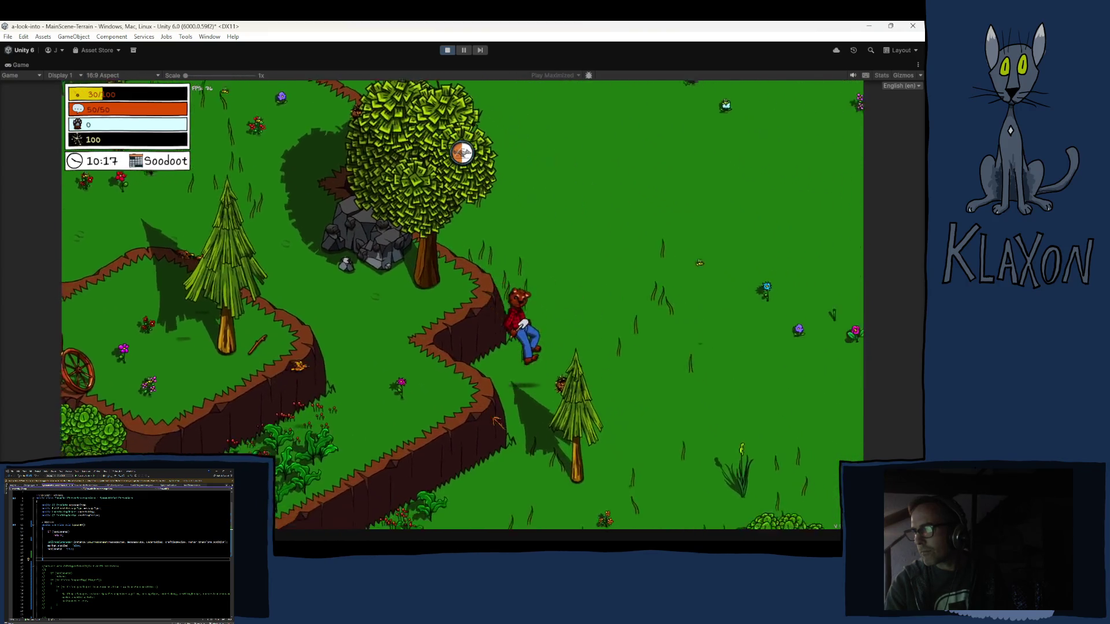
key(s)
key(d)
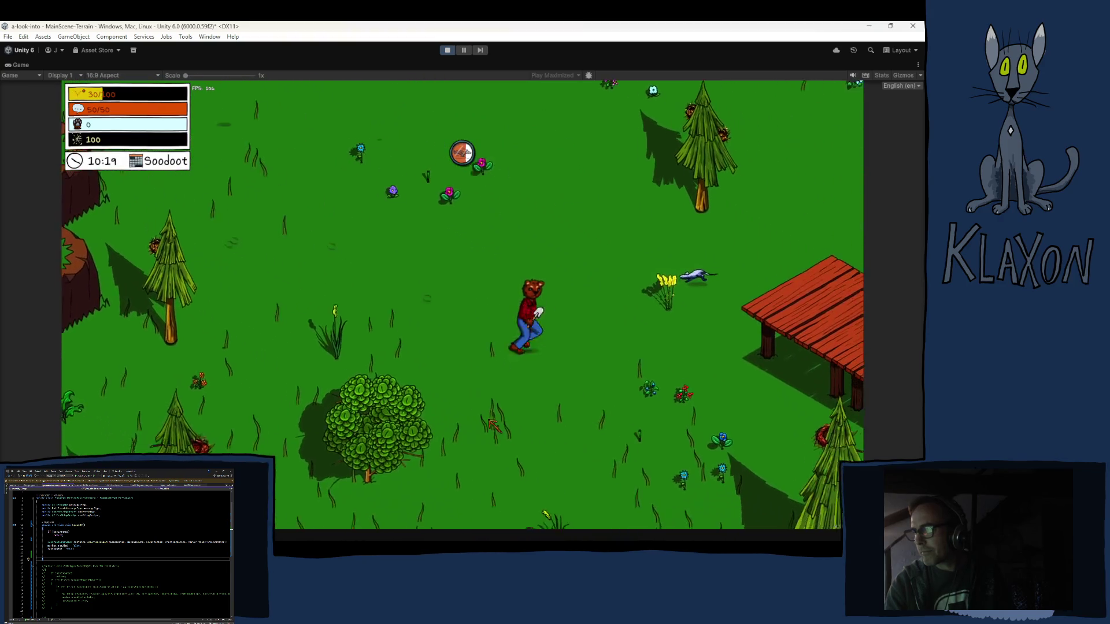
key(s)
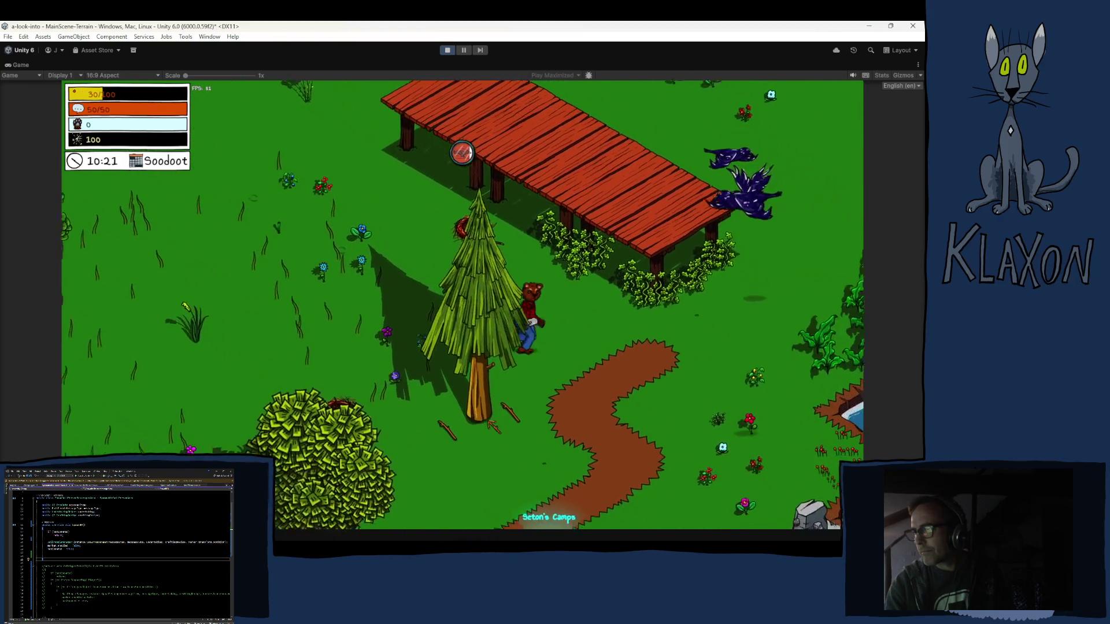
key(s)
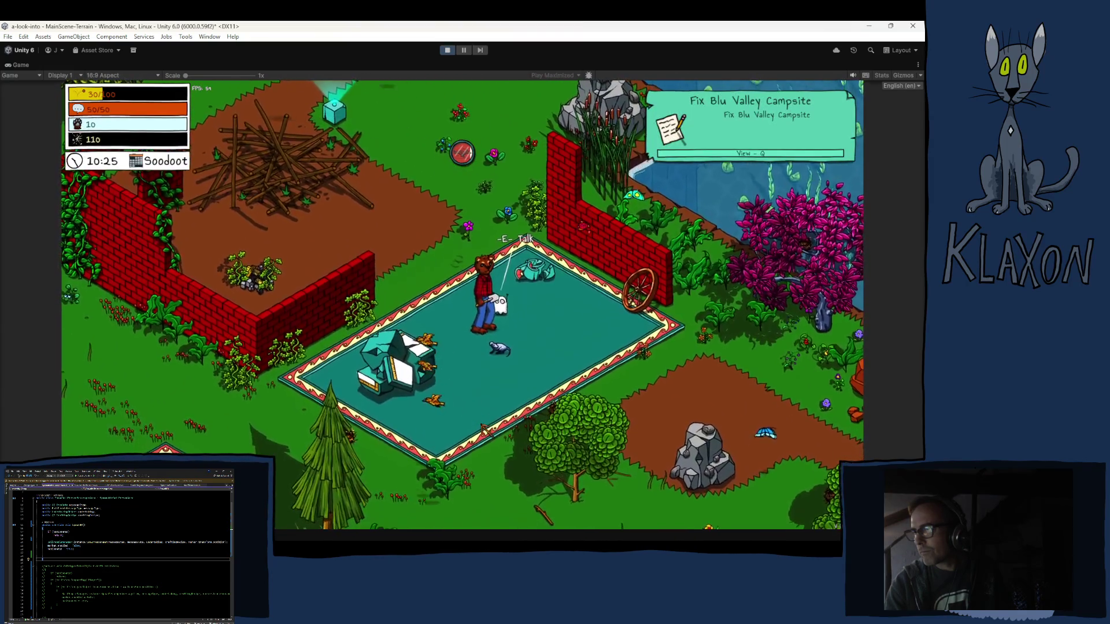
Talk to the camp creature, dismiss the Craft a Pickaxe request, and stop Play mode.
key(e)
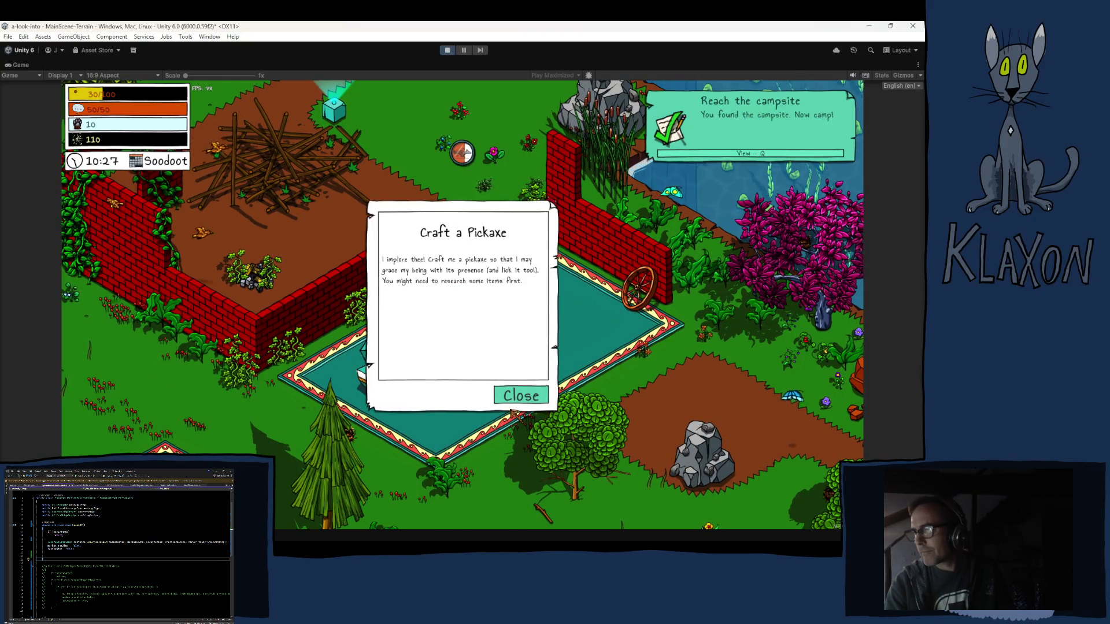
click(520, 396)
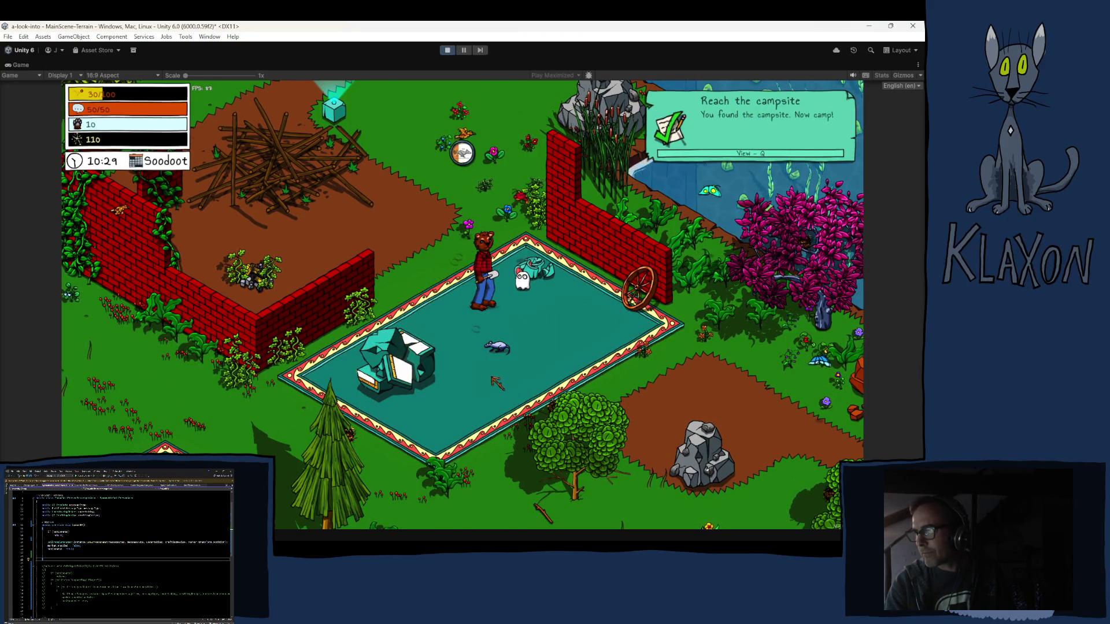
click(449, 51)
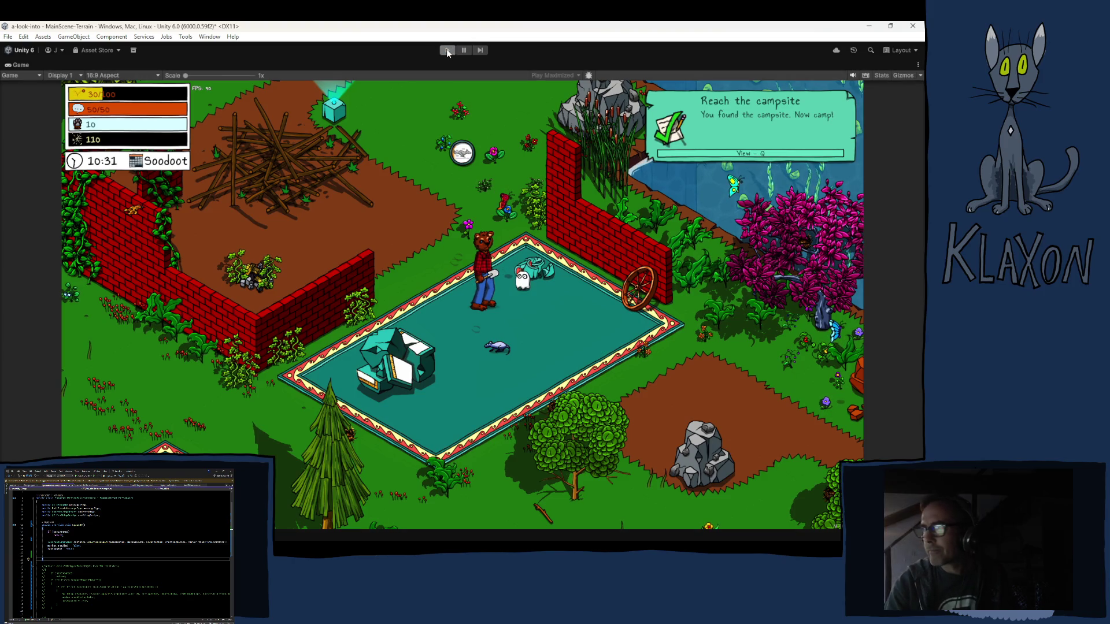
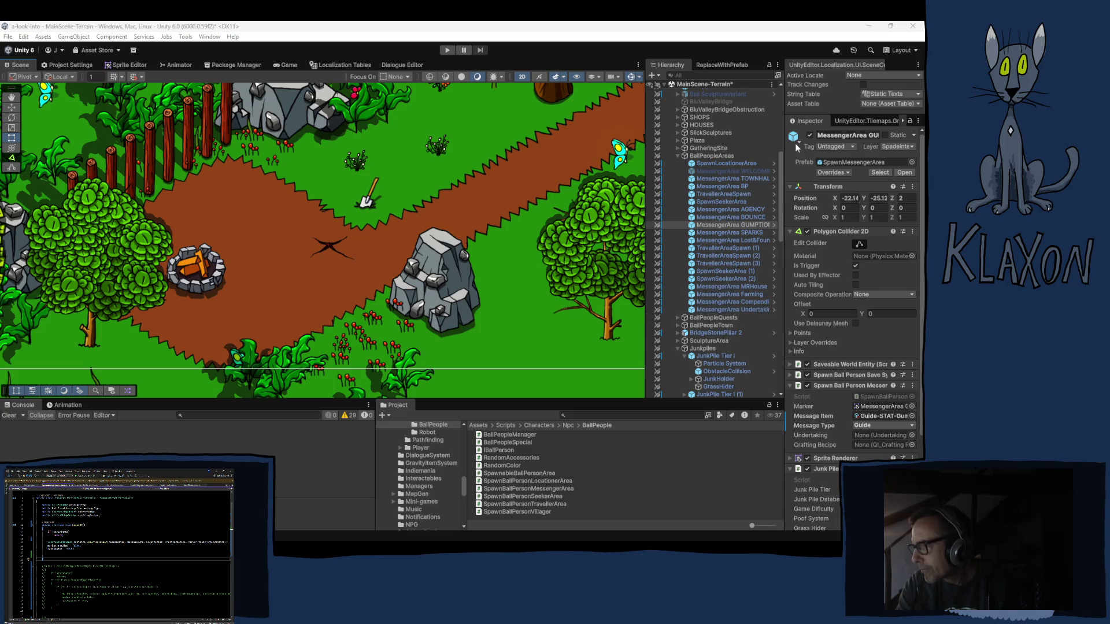
Fold away the Polygon Collider 2D component and zoom out over the terrain map.
click(824, 232)
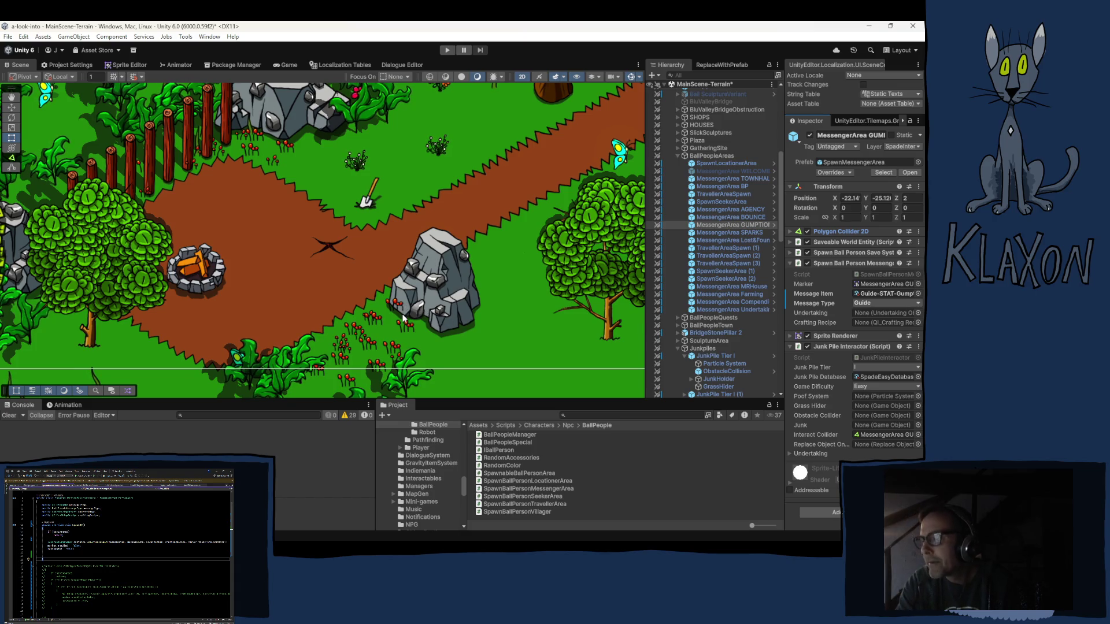
scroll(403, 319, down, 5)
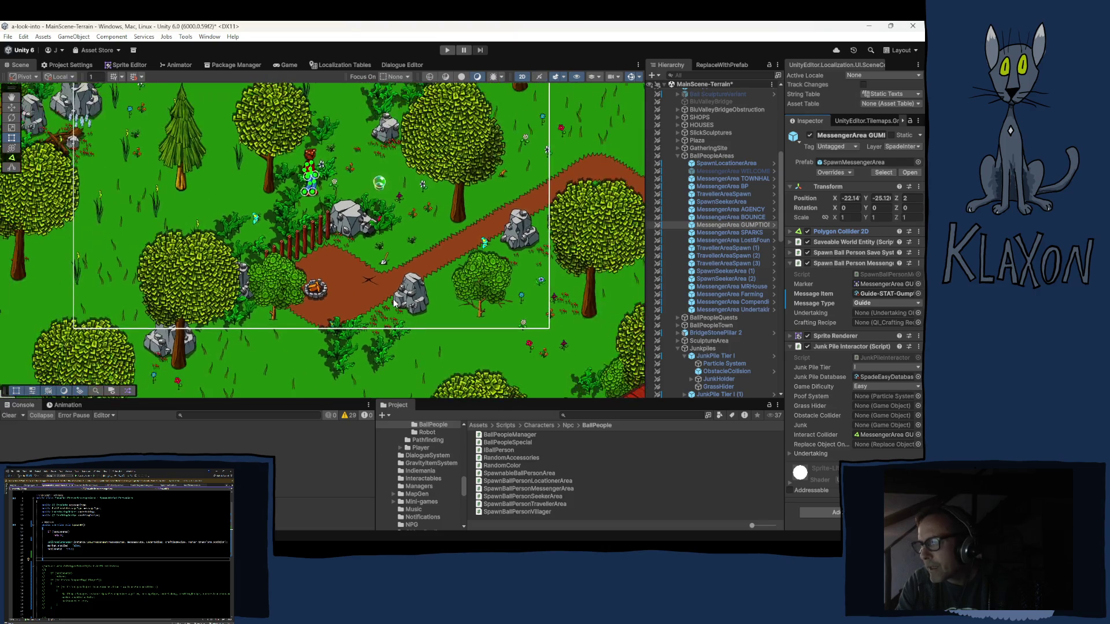
scroll(394, 301, down, 2)
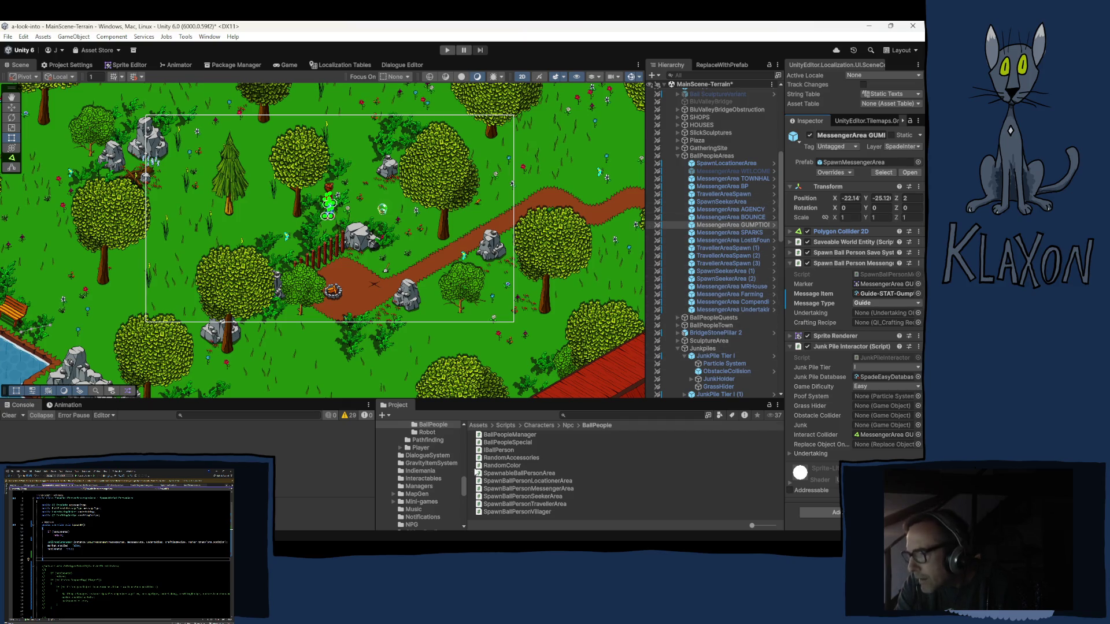
scroll(428, 497, down, 5)
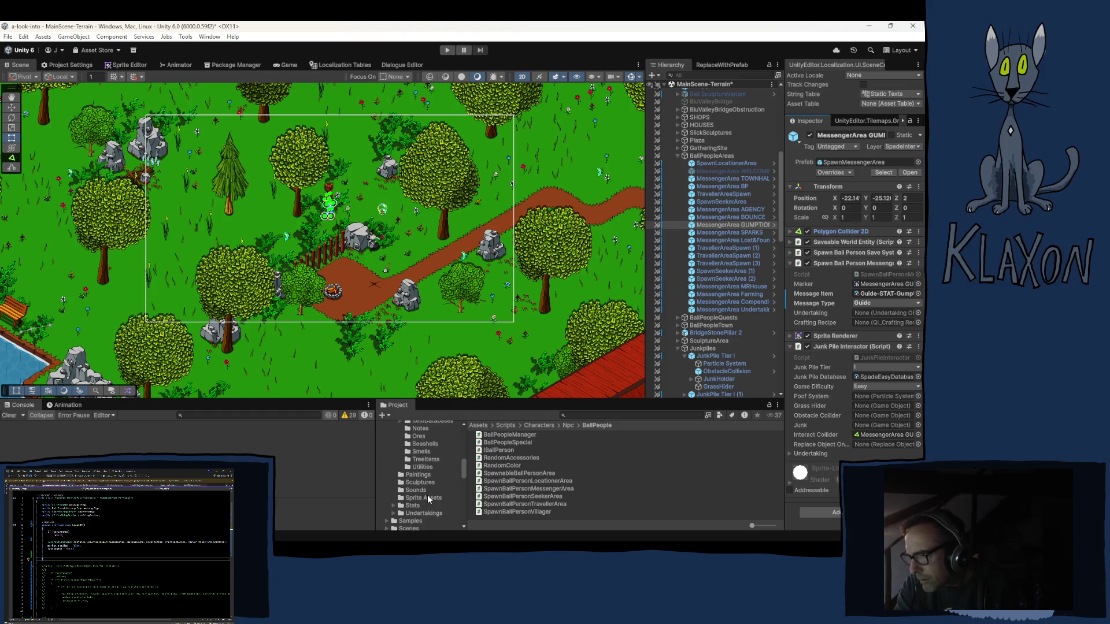
Inspect the StickWeak and StickSolid items in TreeItems, then open the Ores folder.
scroll(432, 467, up, 2)
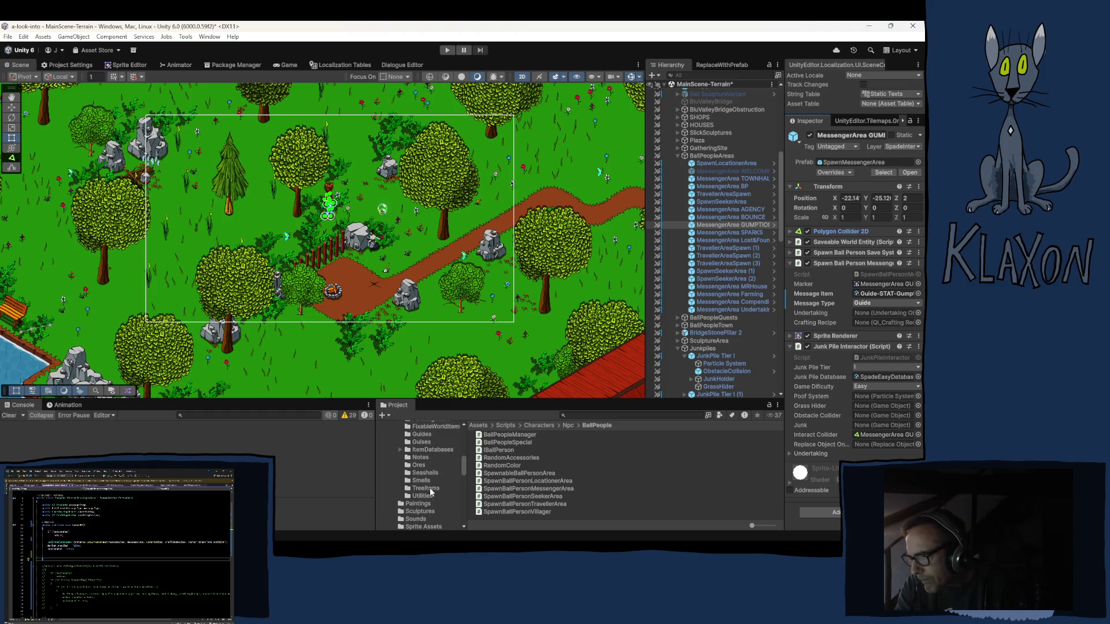
click(425, 489)
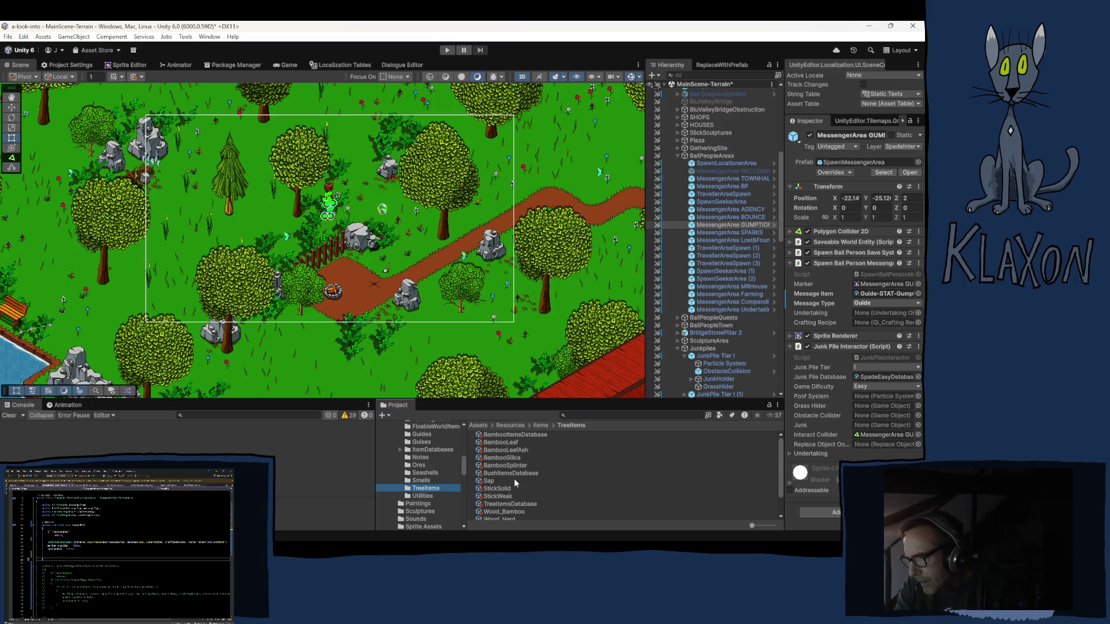
click(498, 496)
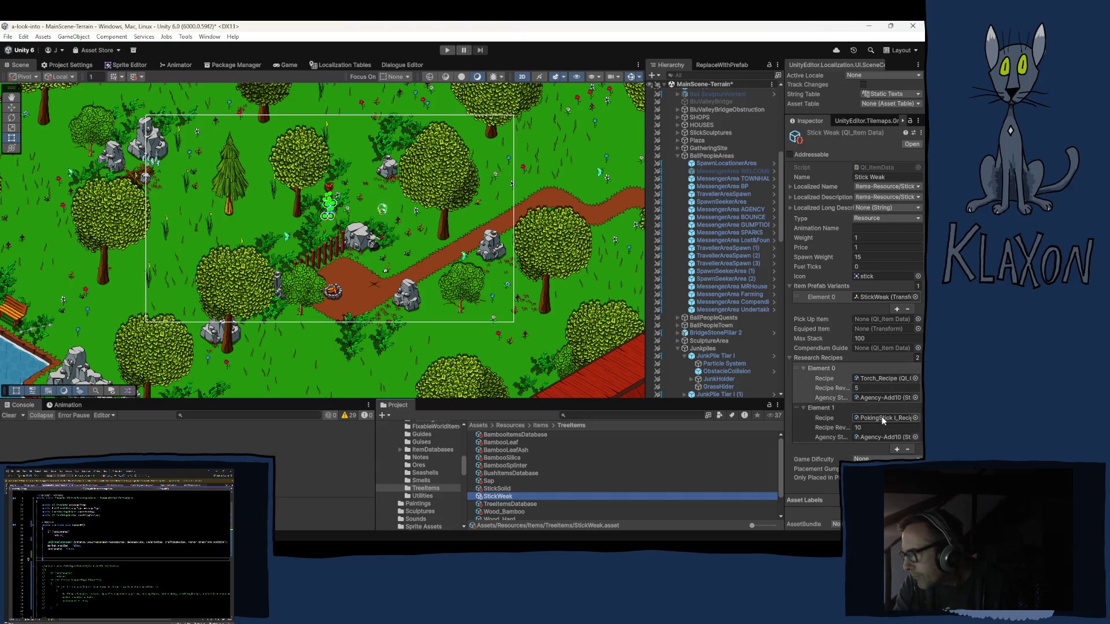
click(504, 489)
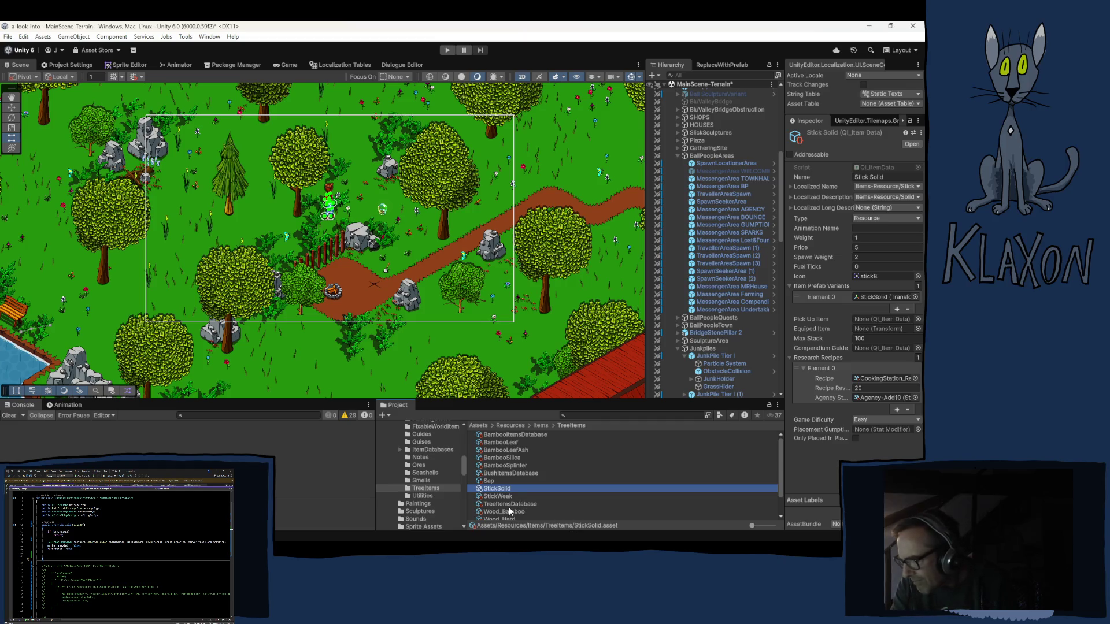
click(431, 465)
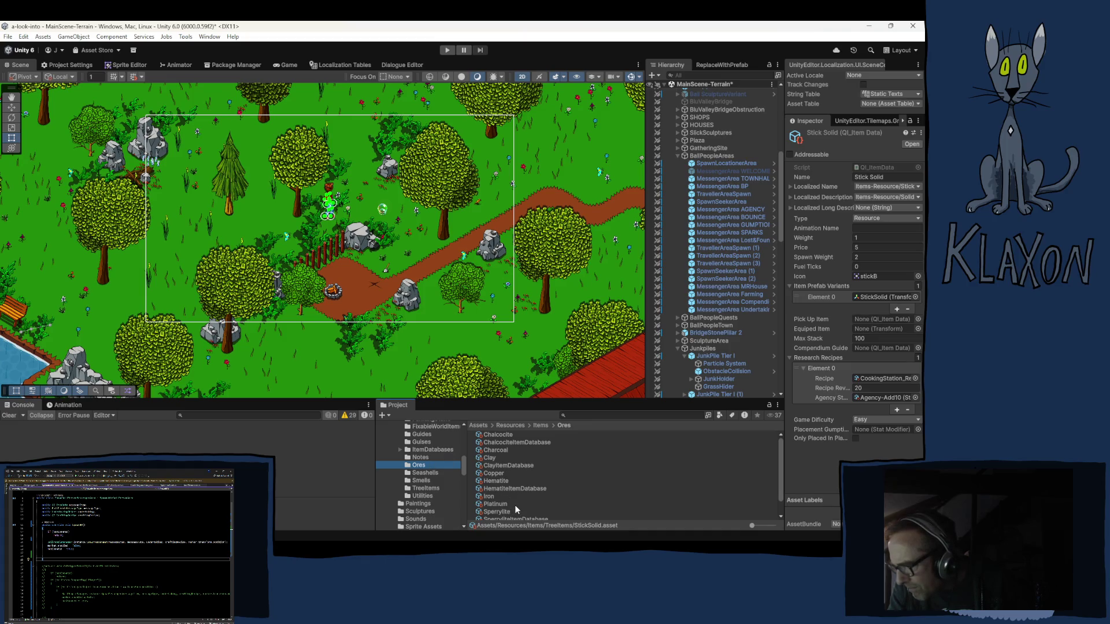
Remove the Spade recipe entry from the Stone item's research recipes, leaving three.
scroll(514, 504, down, 1)
click(497, 508)
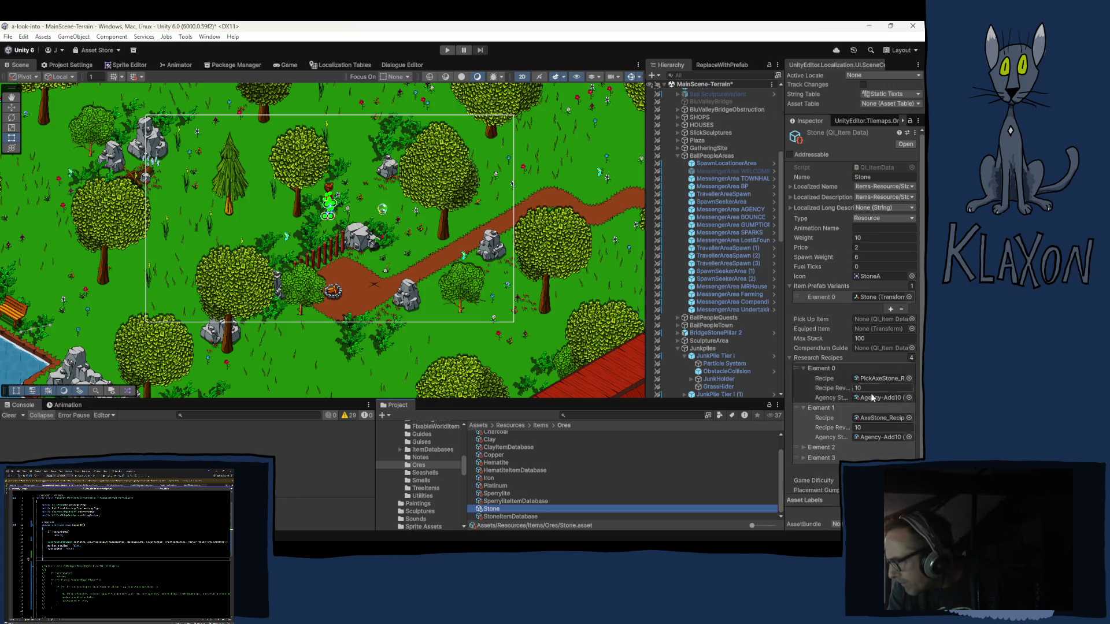
click(820, 447)
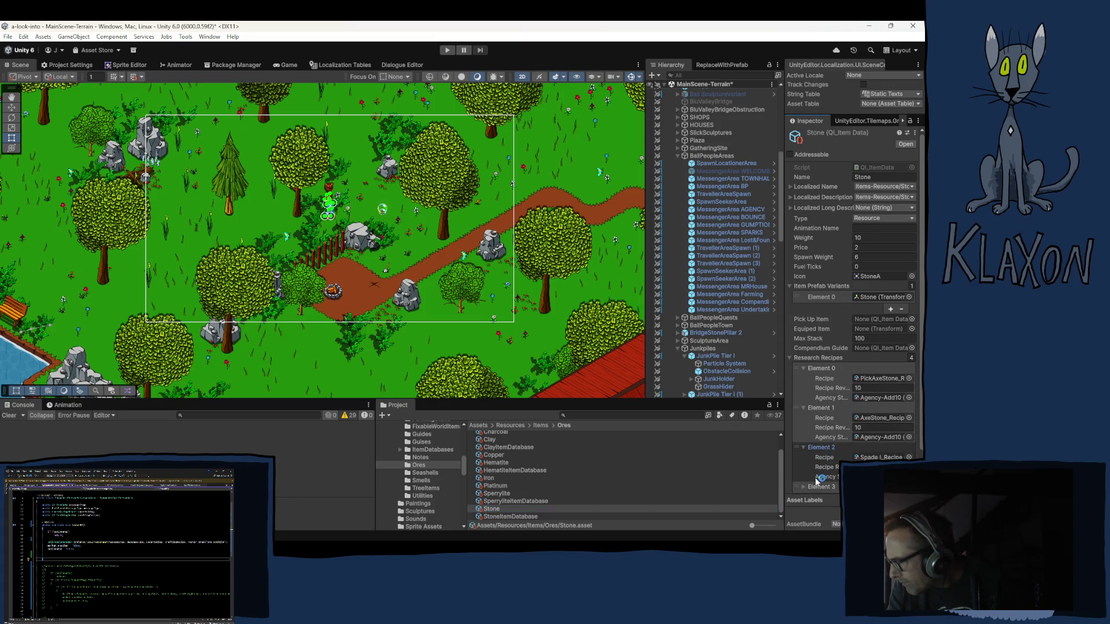
click(821, 487)
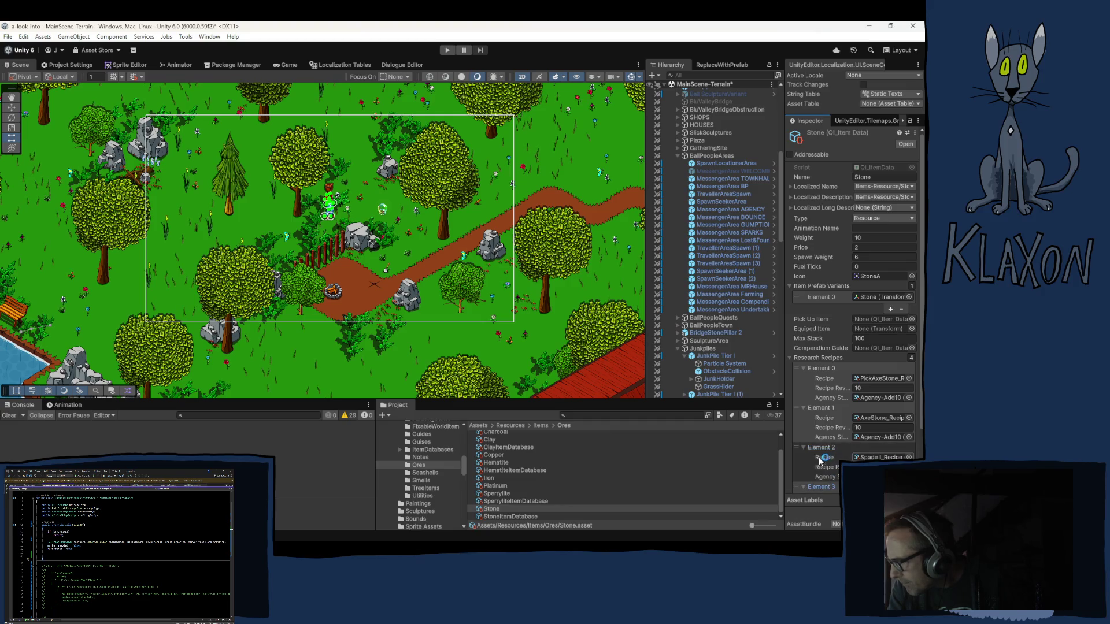
scroll(821, 460, down, 3)
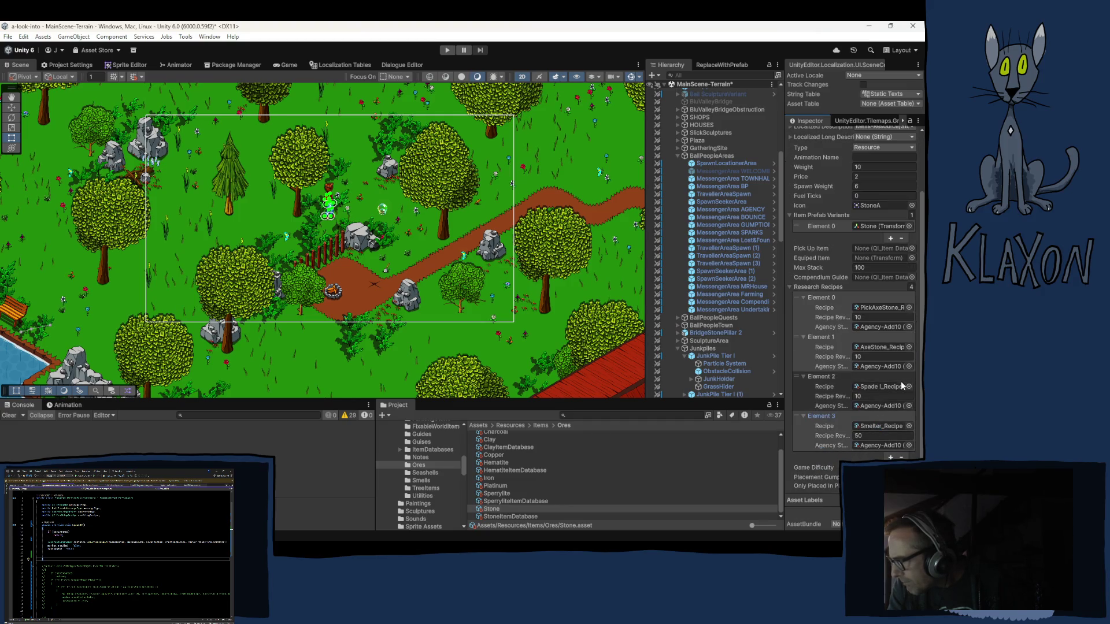
click(796, 374)
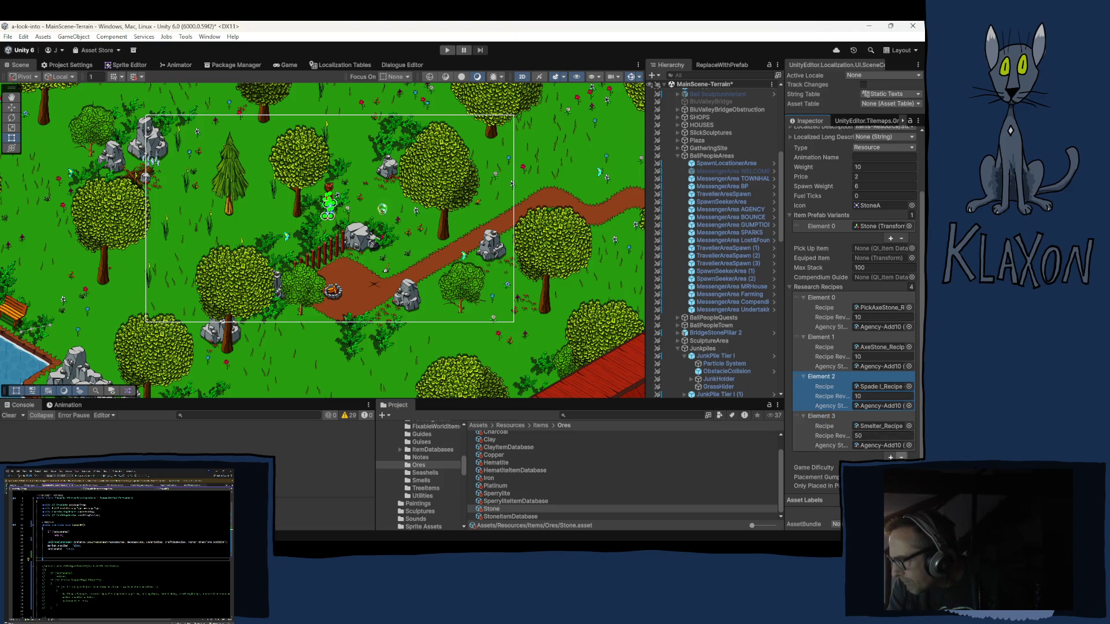
click(900, 457)
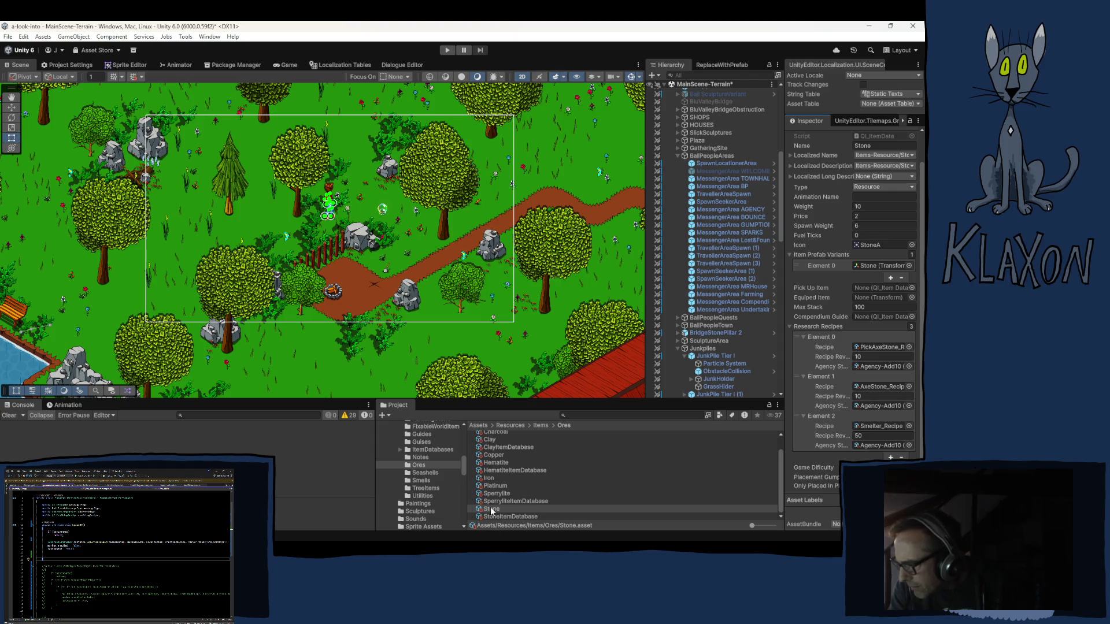
scroll(418, 477, up, 3)
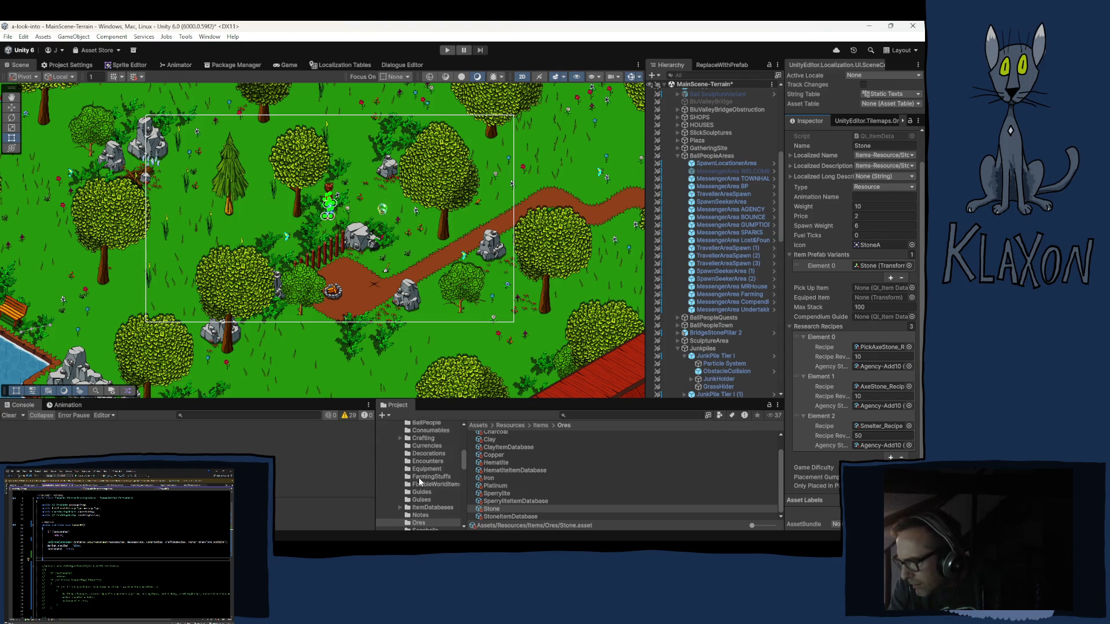
Open the Equipment folder and select the Equipment_Spade I item.
click(426, 462)
click(428, 470)
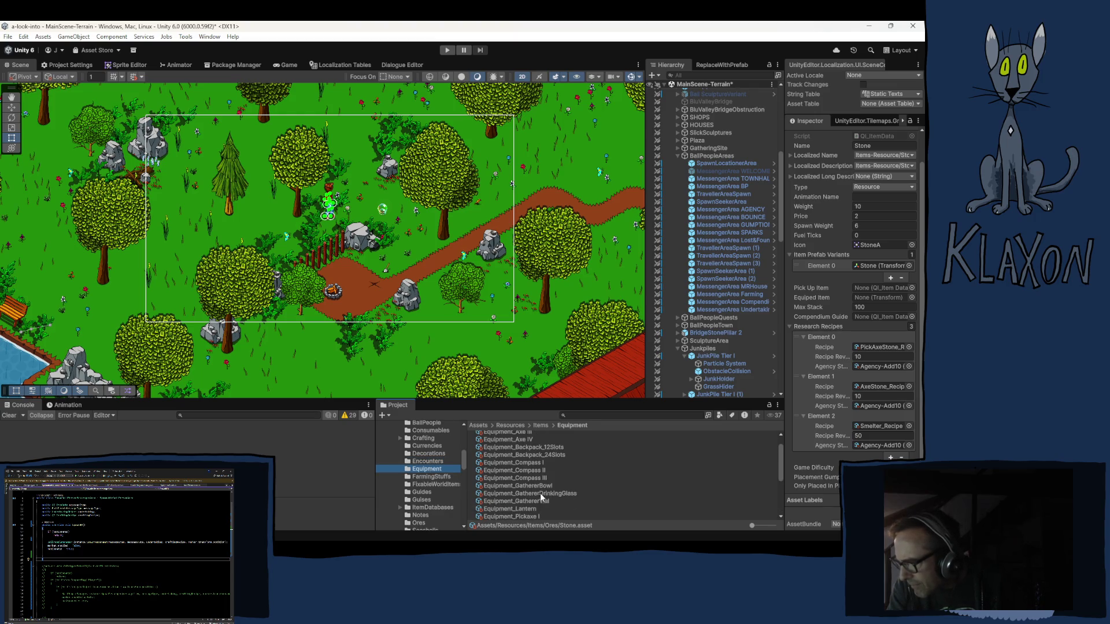
scroll(532, 494, down, 2)
scroll(529, 490, down, 5)
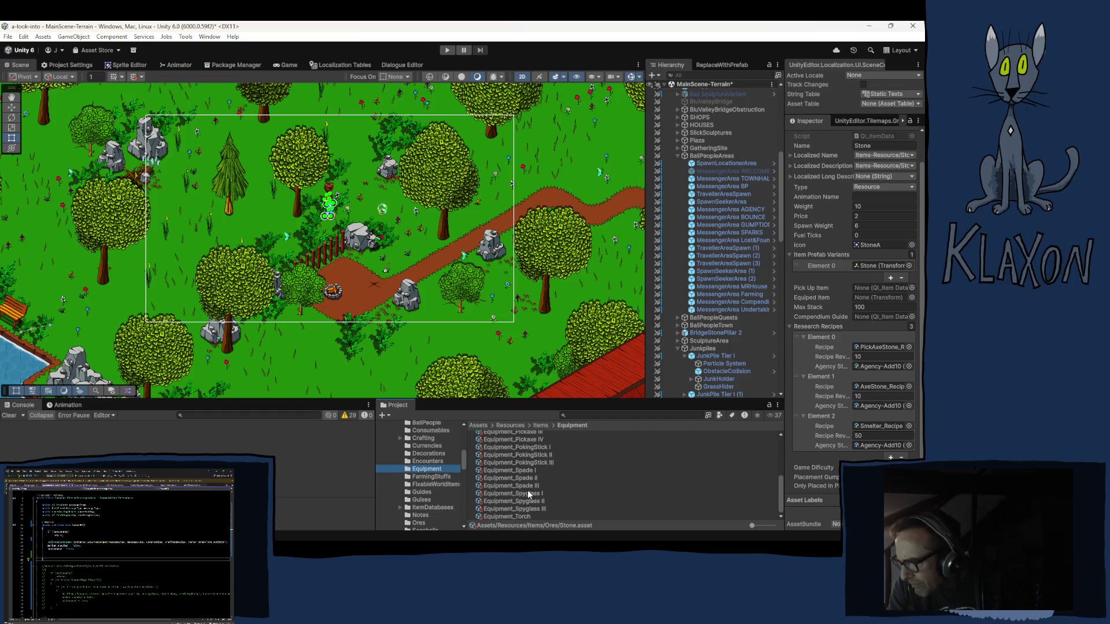
click(529, 470)
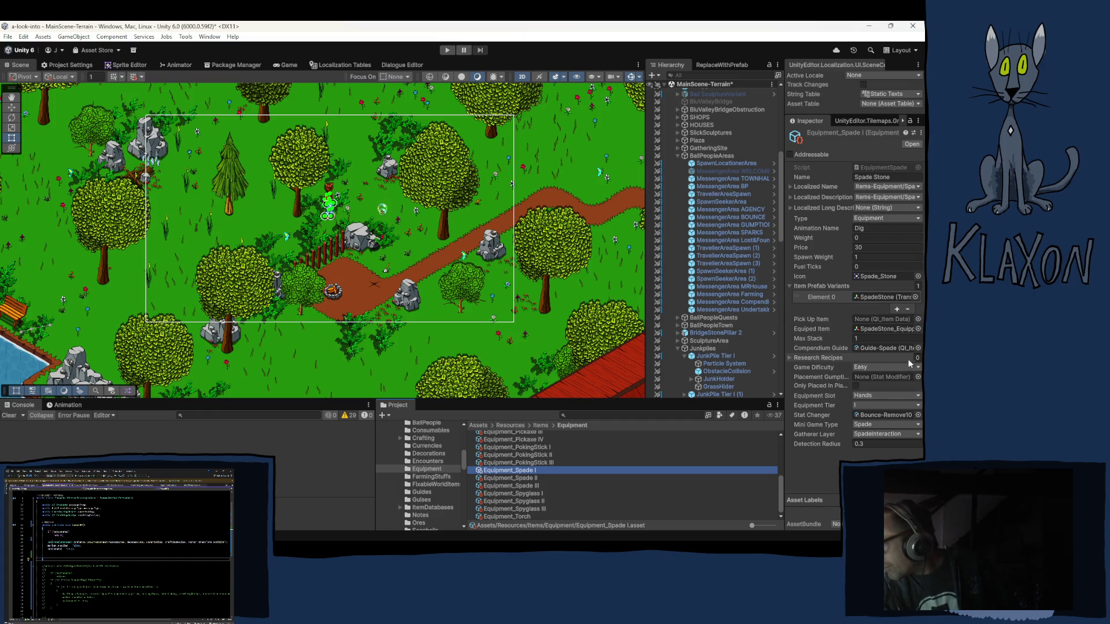
Add a Spade I_Recipe research recipe entry to the spade with value 1.
click(841, 359)
click(897, 381)
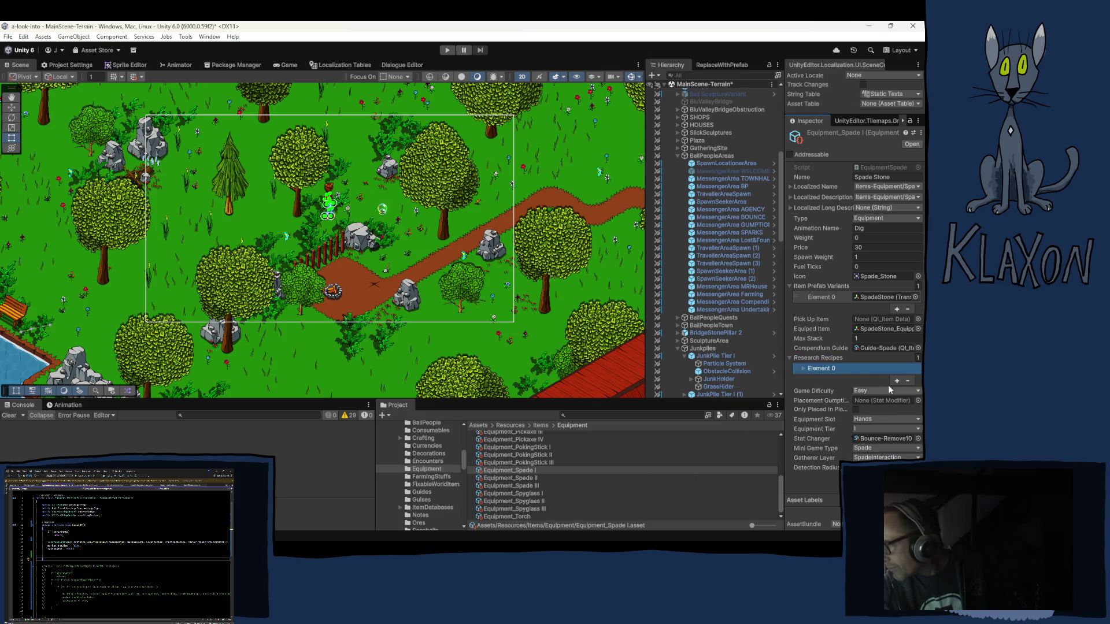
click(817, 370)
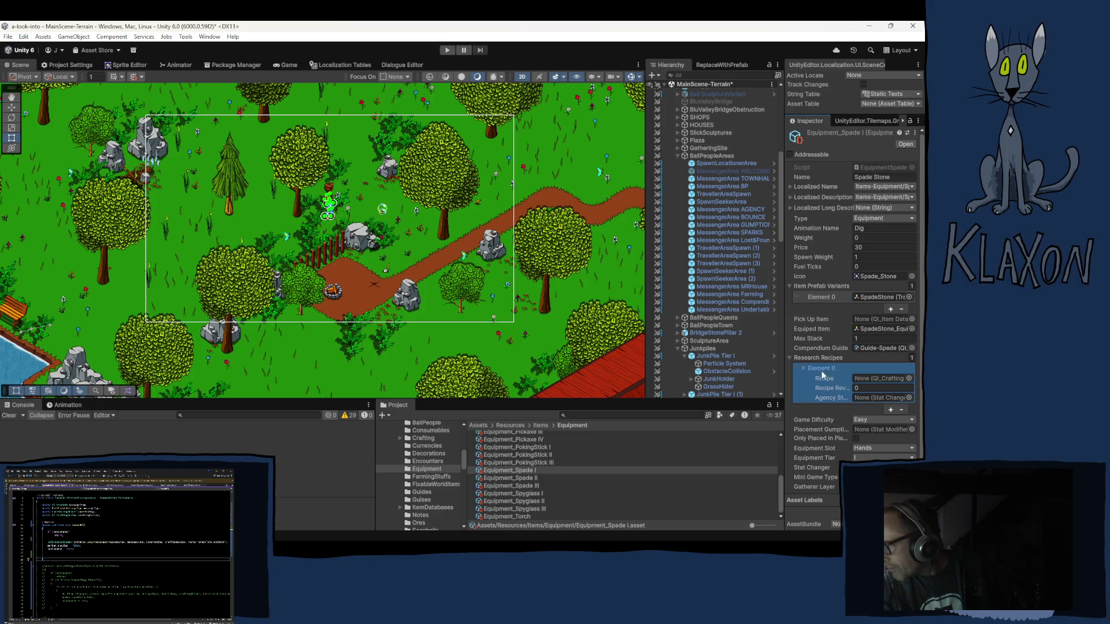
click(909, 377)
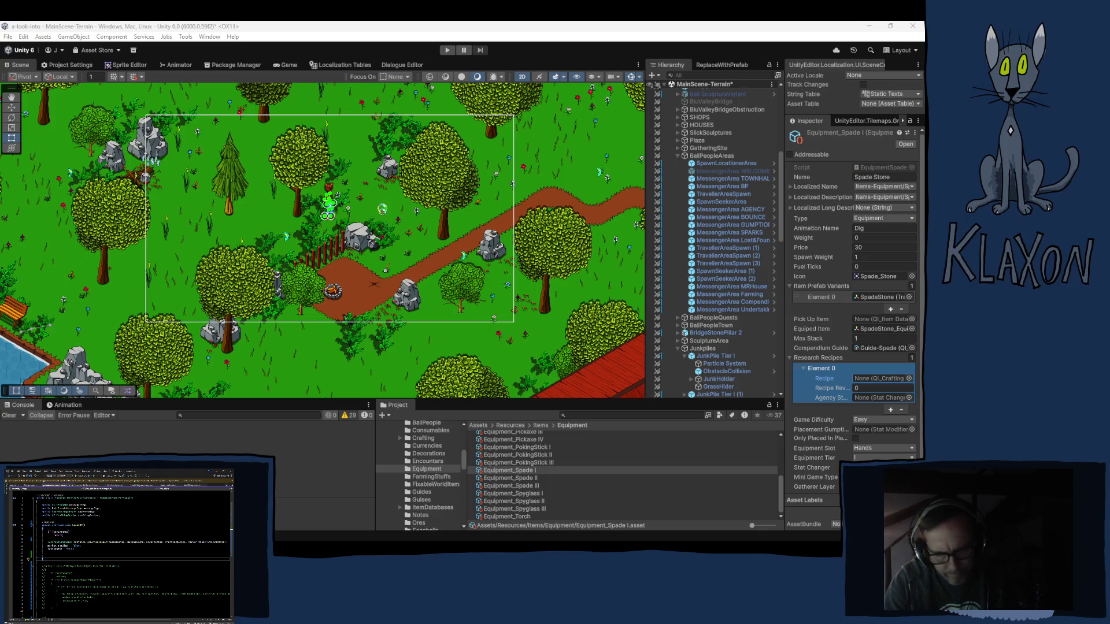
key(Return)
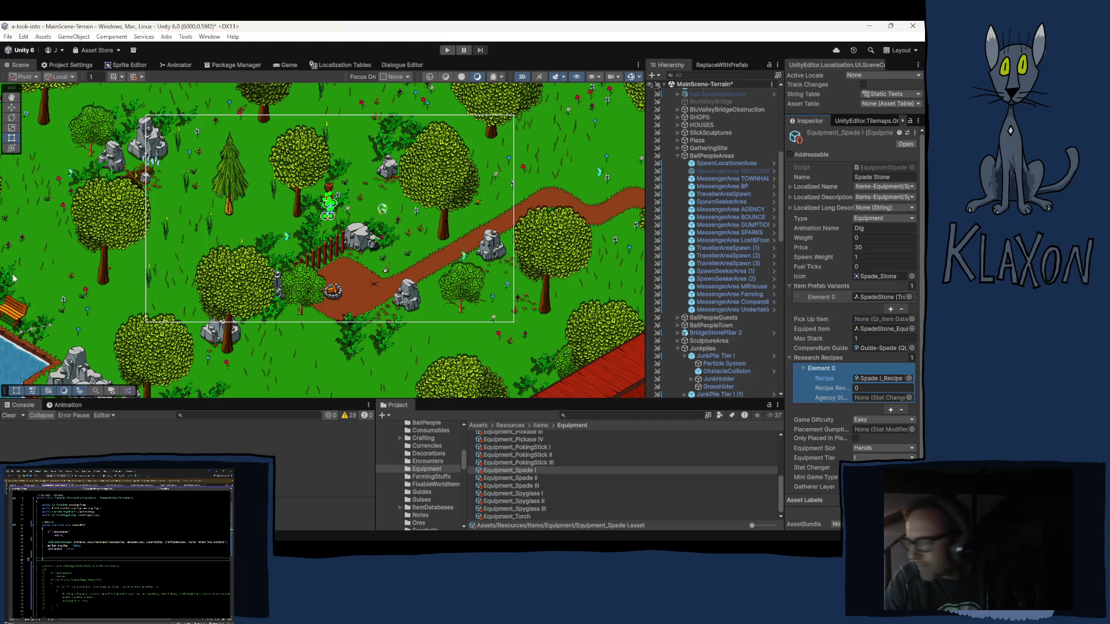
click(877, 390)
text(1)
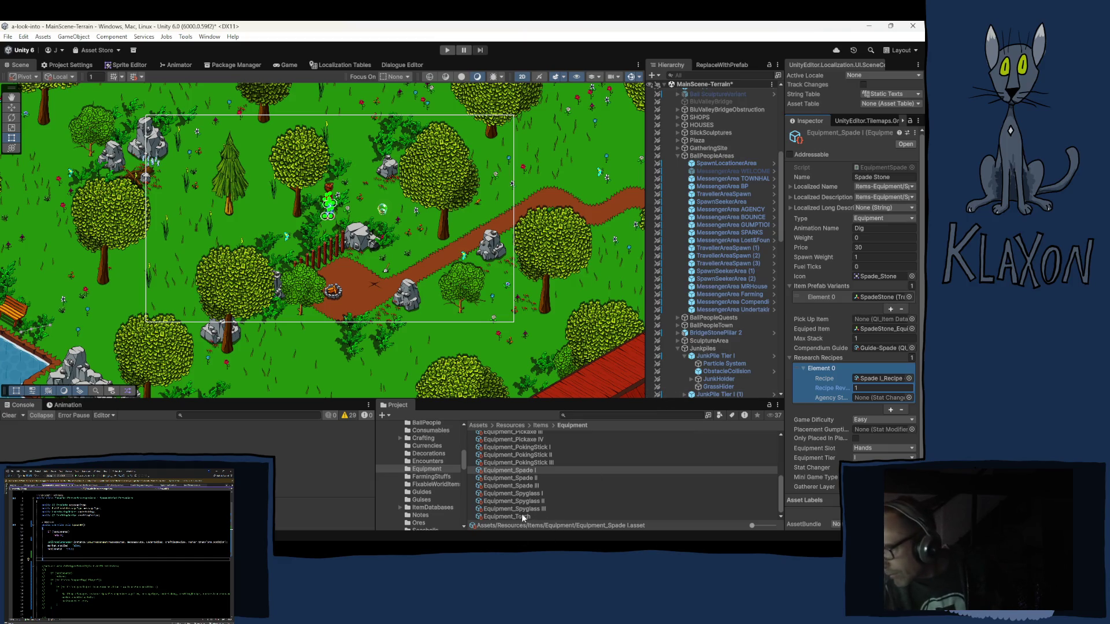
Open and dismiss the Equipment_Spade I context menu without changes, then focus the Unity window.
right_click(518, 468)
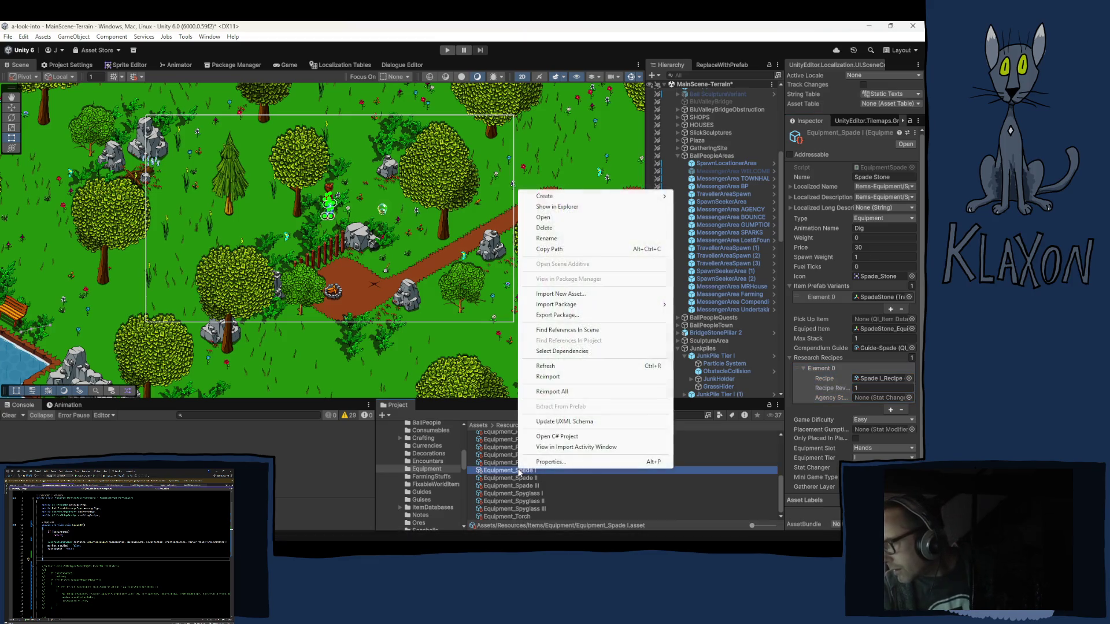
click(628, 46)
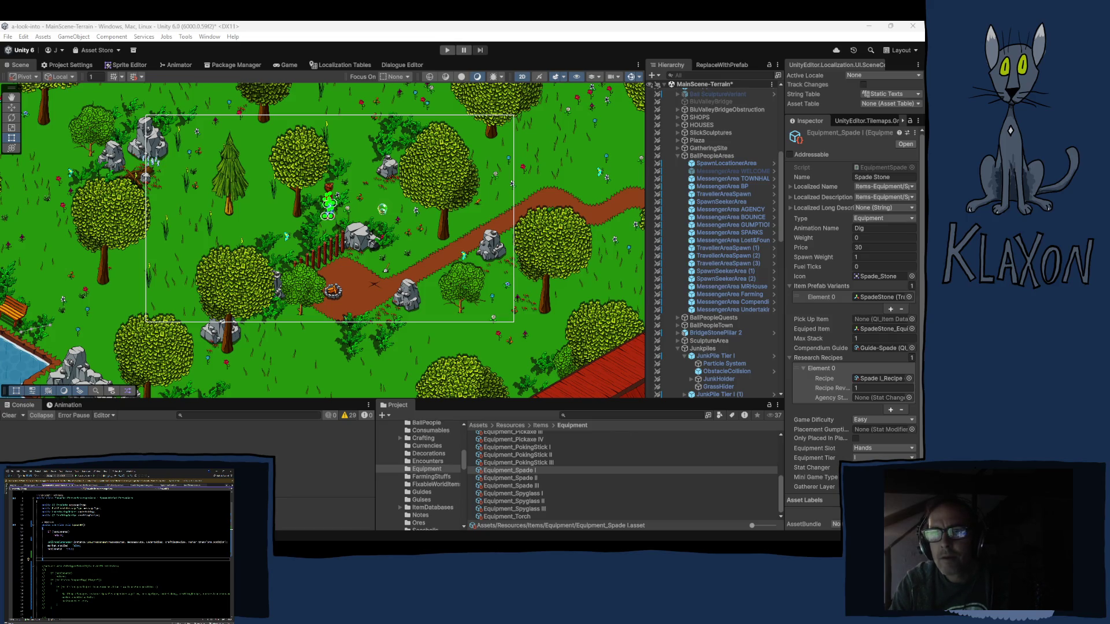
click(319, 36)
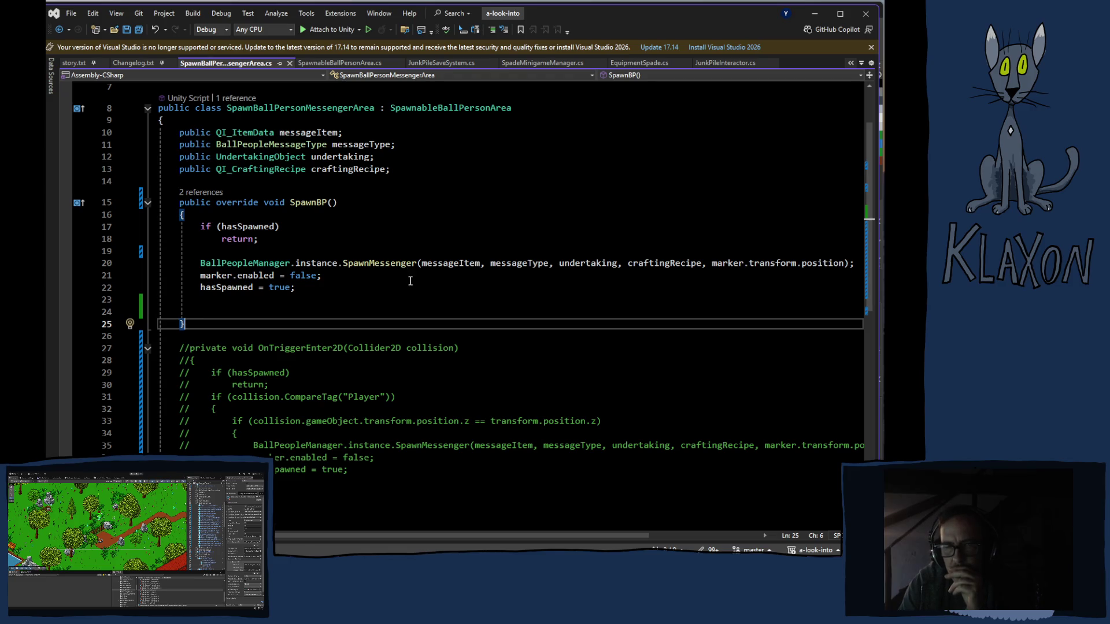
Check the SpawnMessenger signature in Visual Studio, then return to the Unity editor.
mouse_move(419, 263)
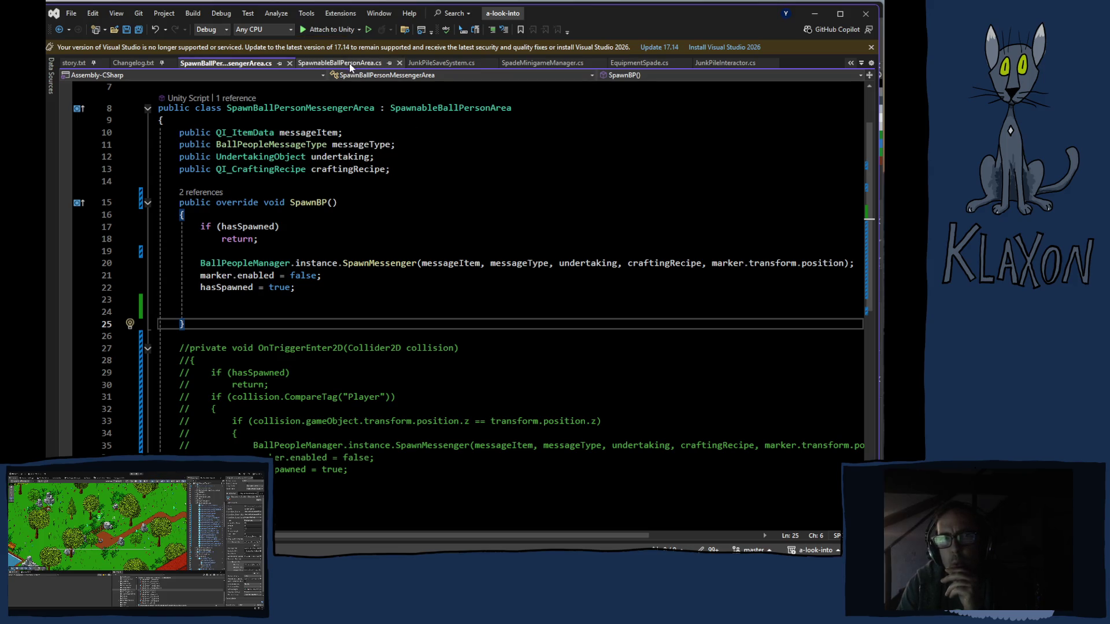
key(alt+Tab)
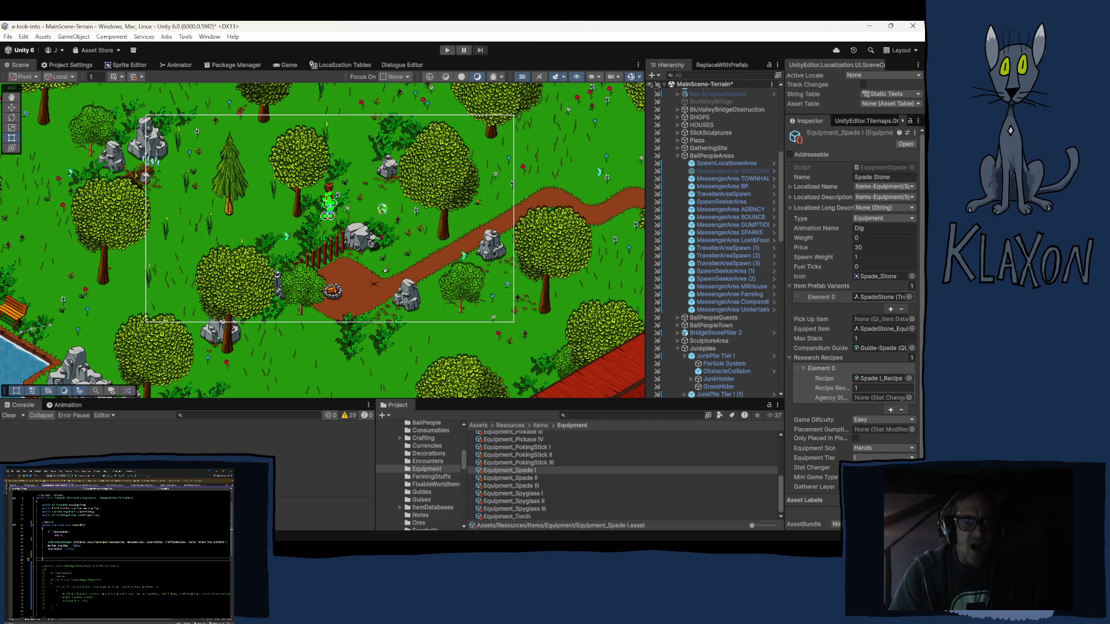
Switch from Unity to Krita showing the ToolFind.png spade sprite.
key(alt+Tab)
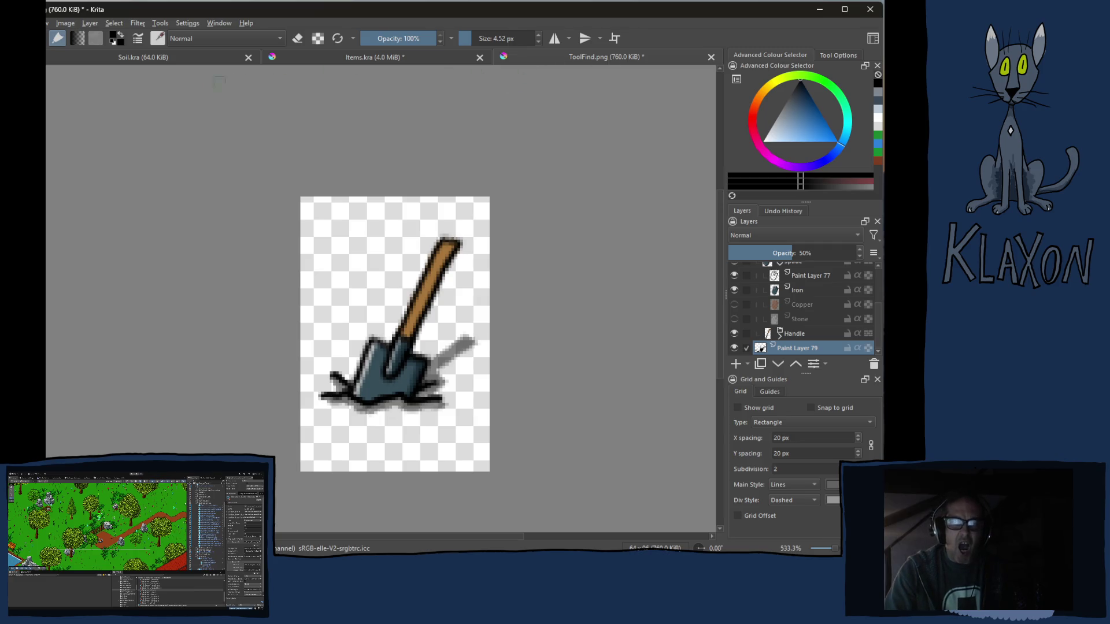
In Items.kra, collapse the Spade group and hide the spade head.
click(317, 58)
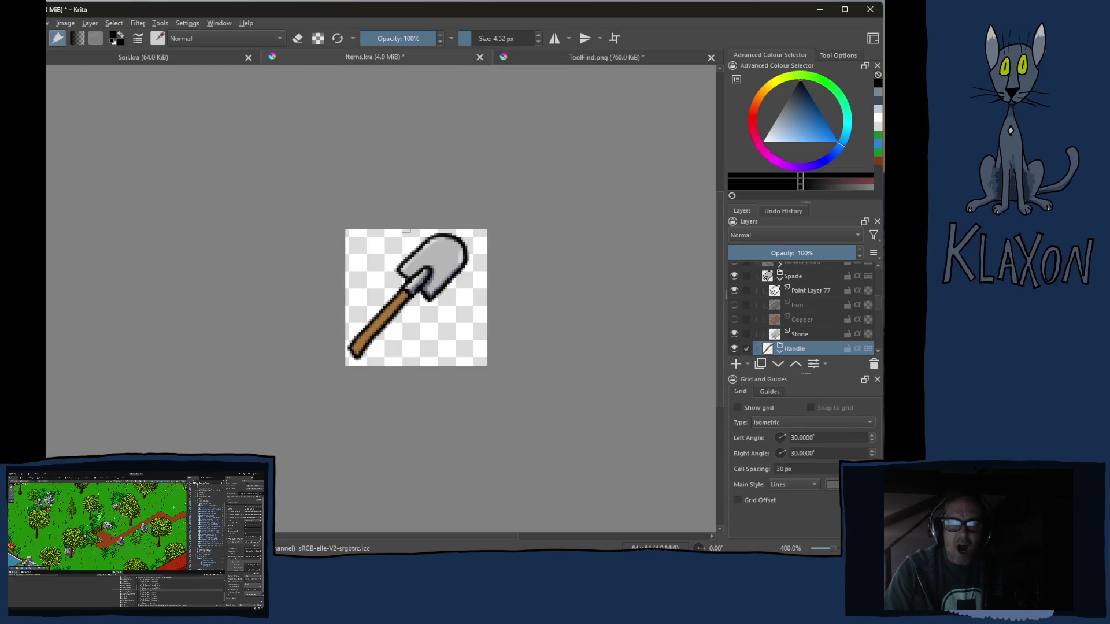
click(780, 278)
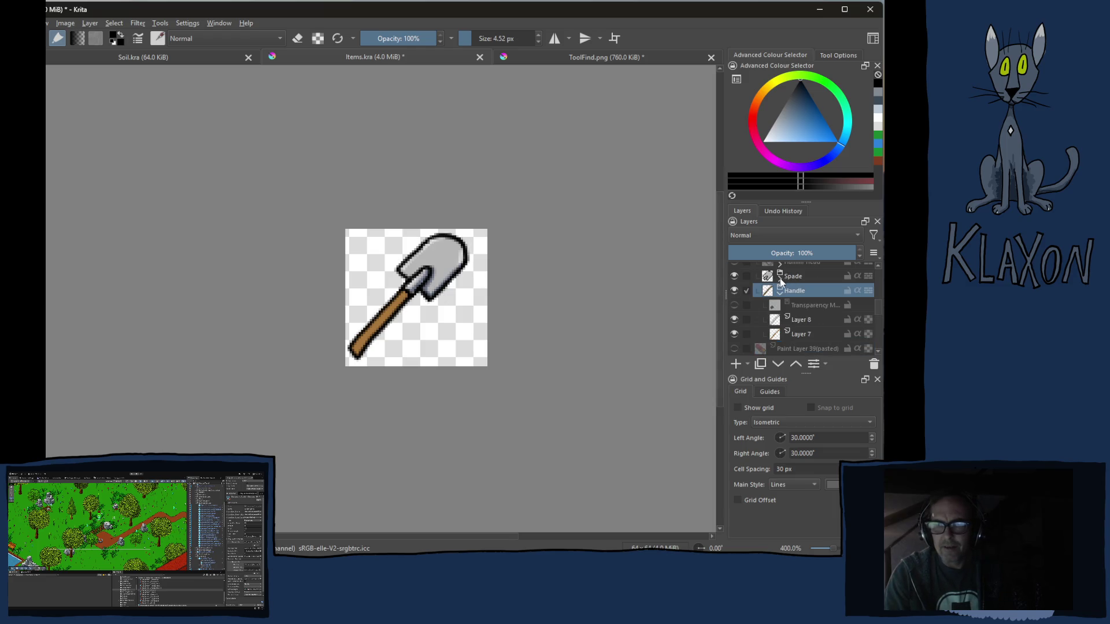
scroll(787, 299, up, 2)
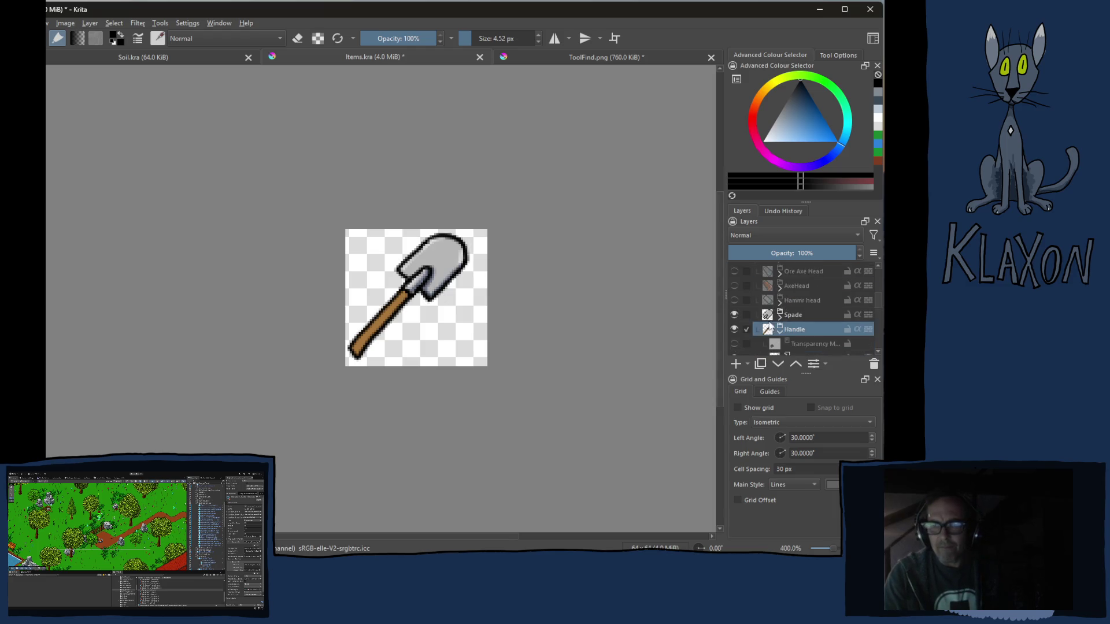
click(734, 315)
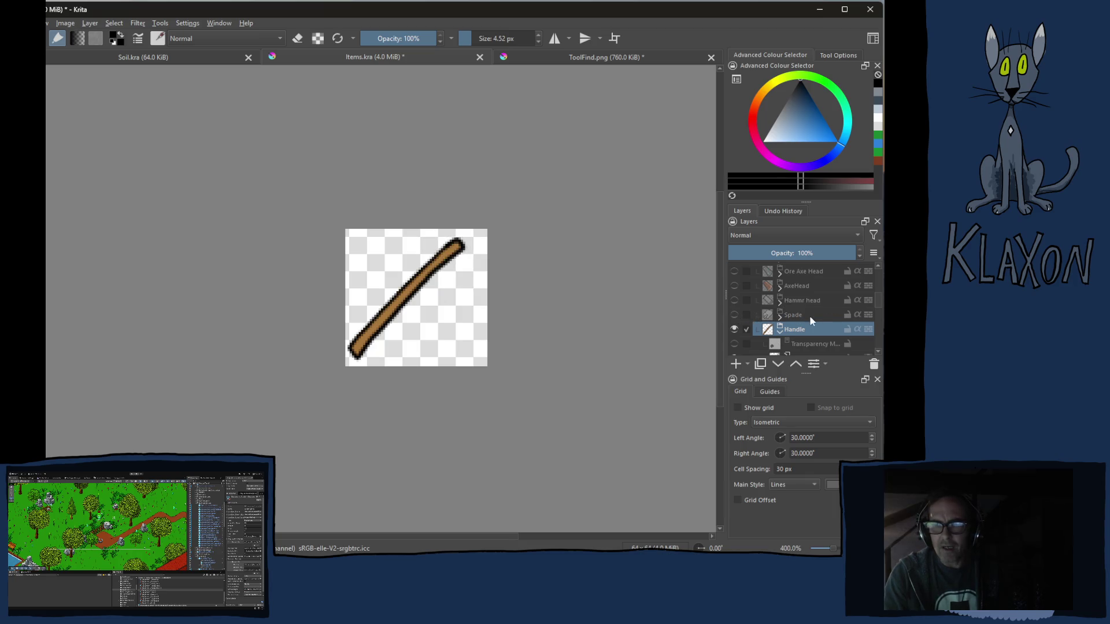
scroll(806, 320, up, 3)
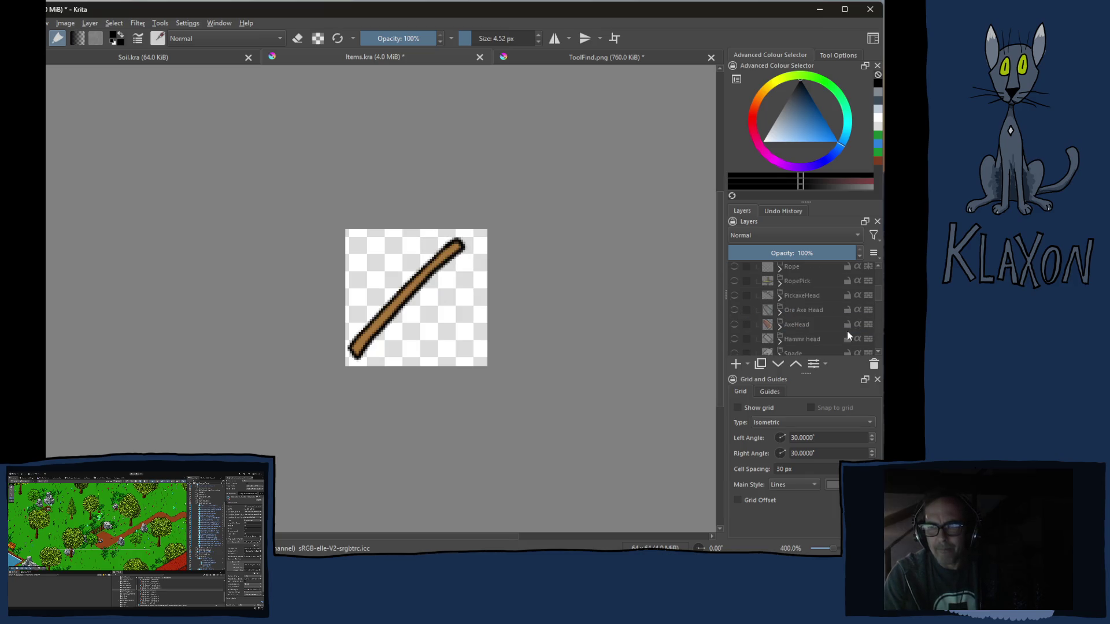
Show AxeHead and the yellow Rope binding, switching the axe head from Copper to Stone.
click(734, 325)
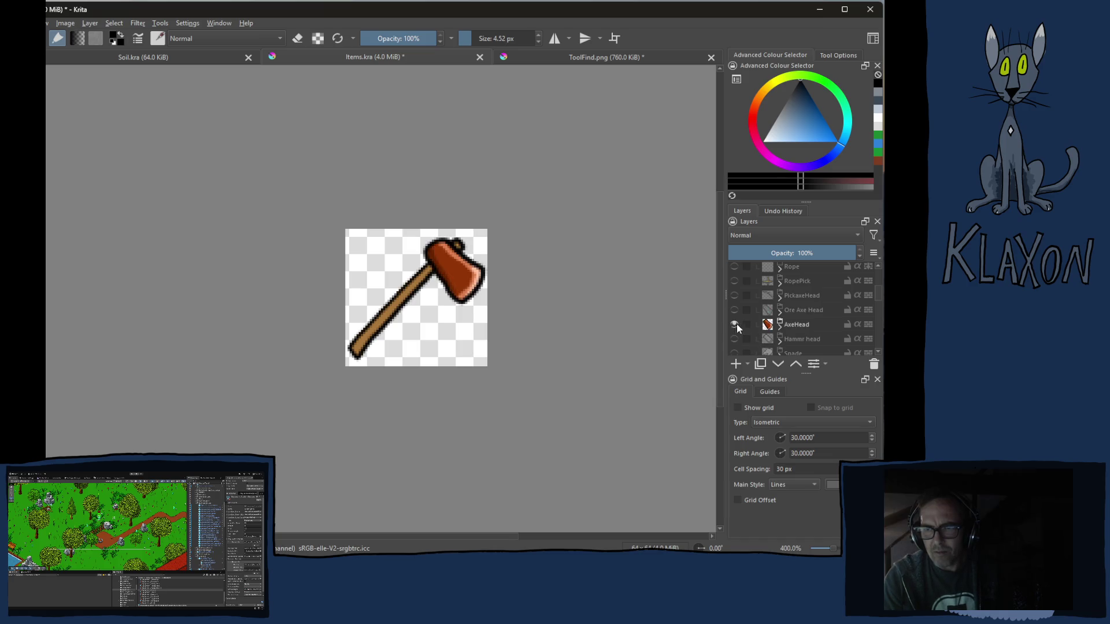
click(748, 322)
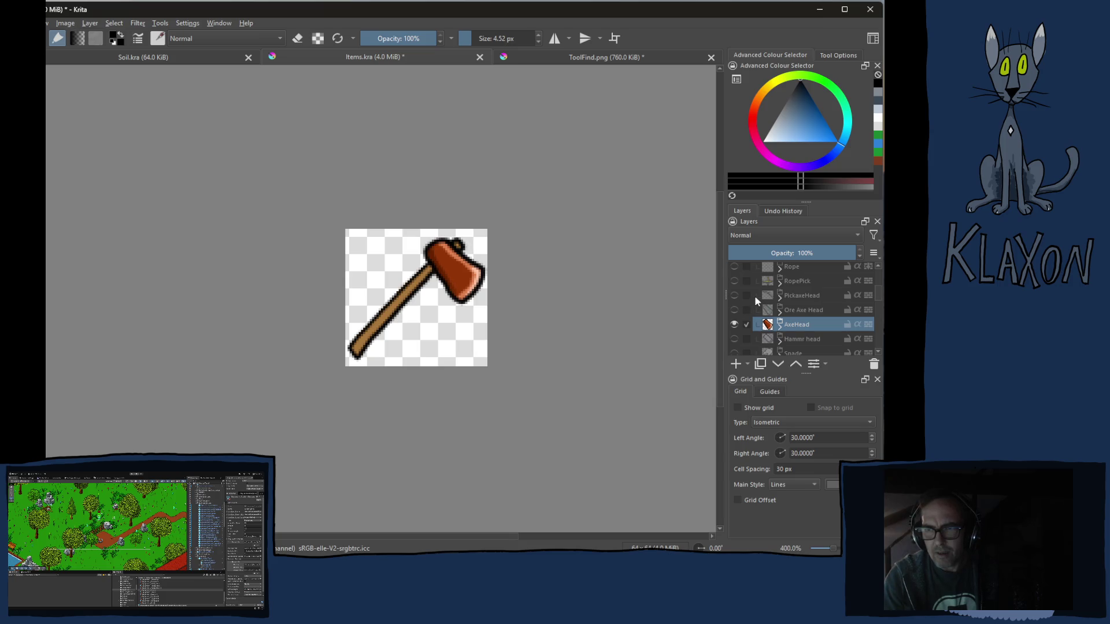
click(734, 267)
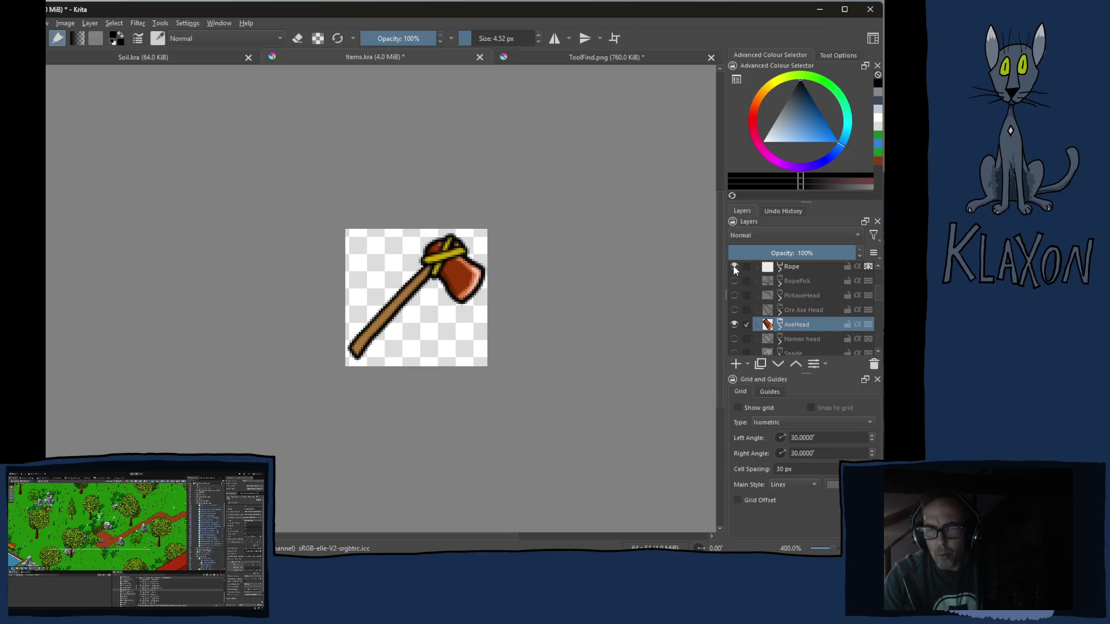
click(780, 327)
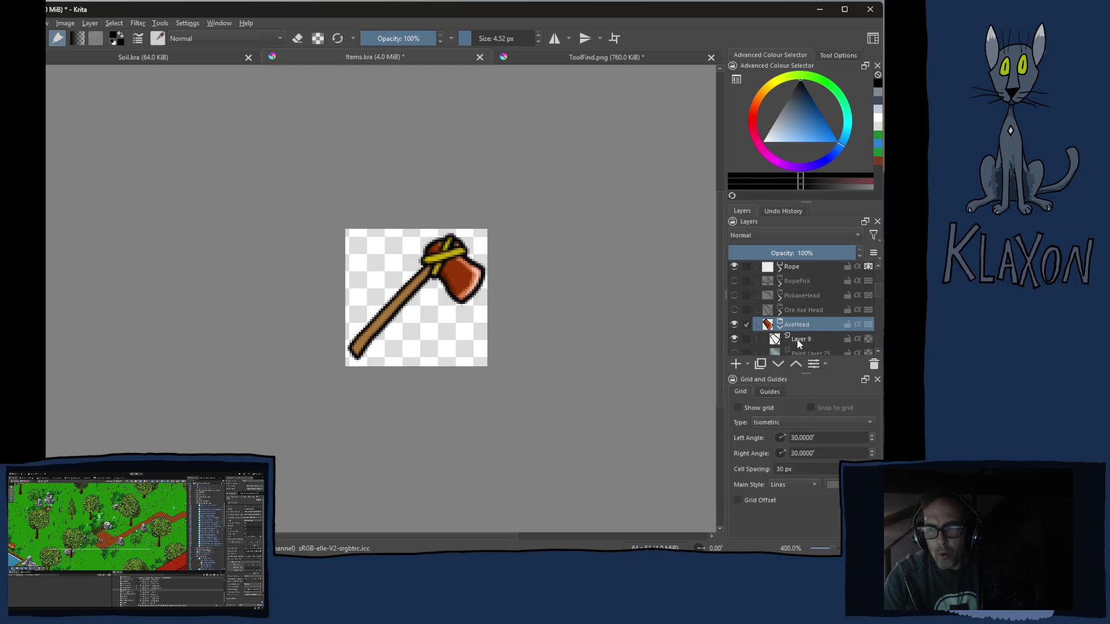
scroll(801, 341, down, 2)
click(734, 319)
click(734, 305)
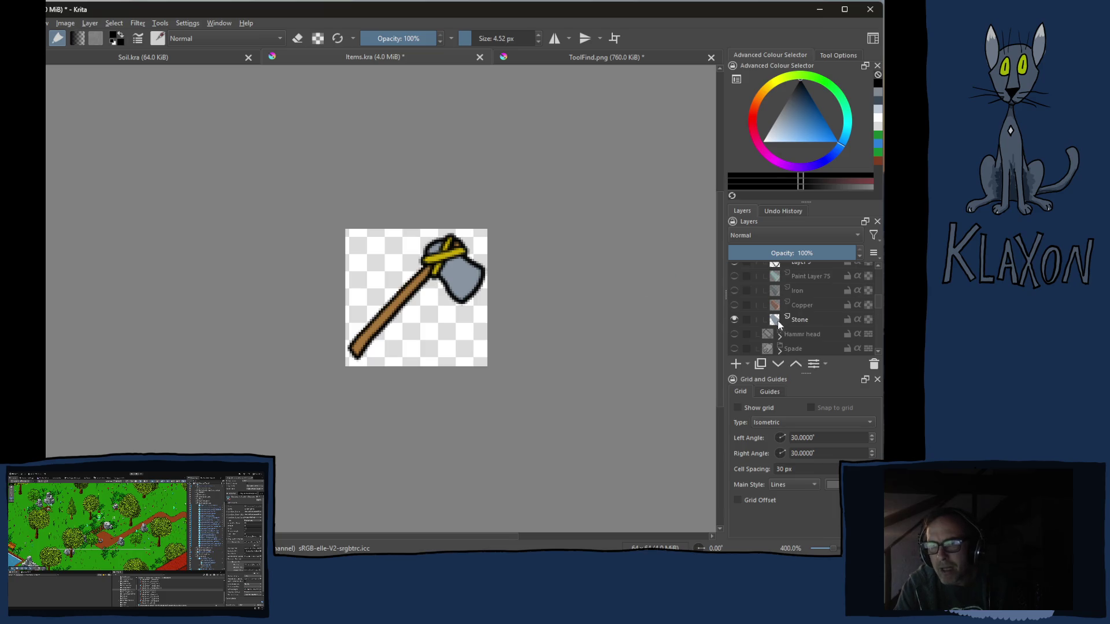
scroll(813, 317, up, 2)
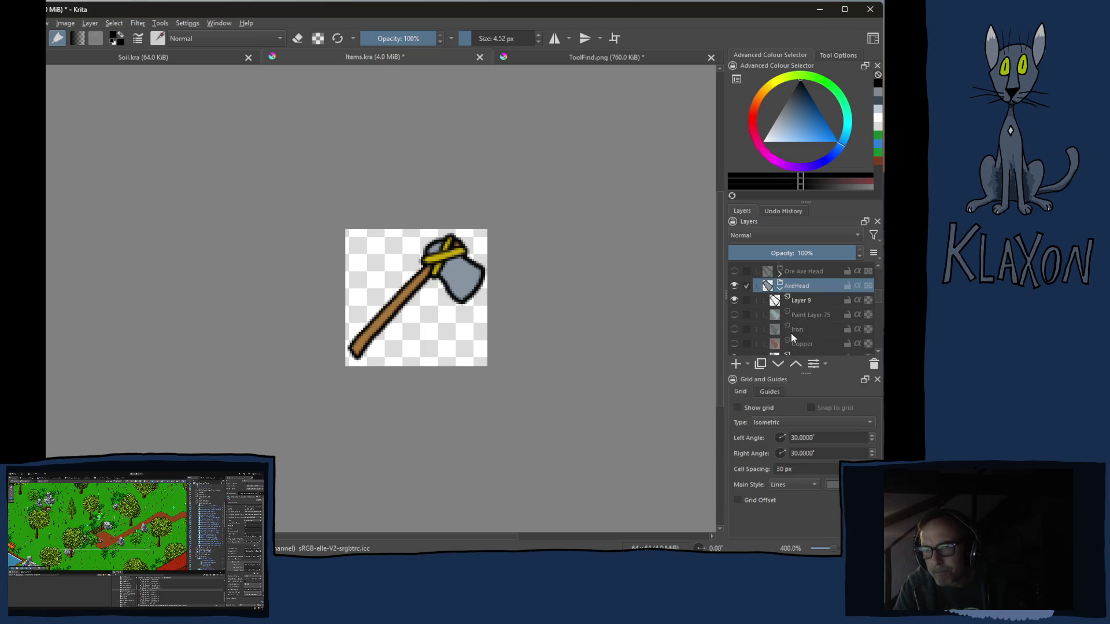
Collapse and copy the AxeHead and Handle layers, then return to ToolFind.png.
click(780, 286)
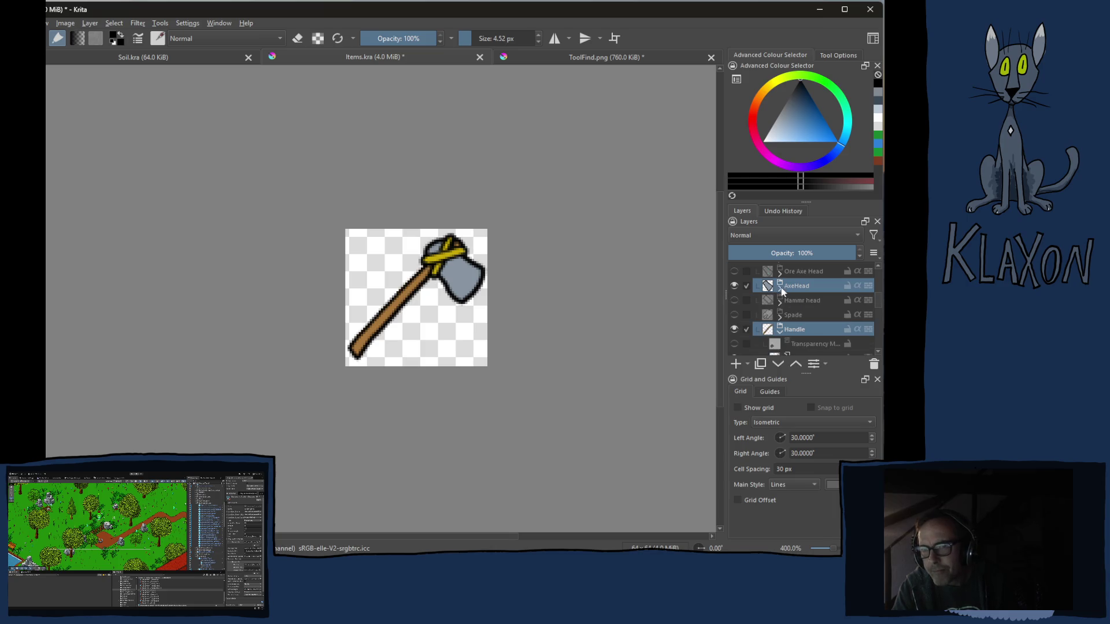
click(779, 331)
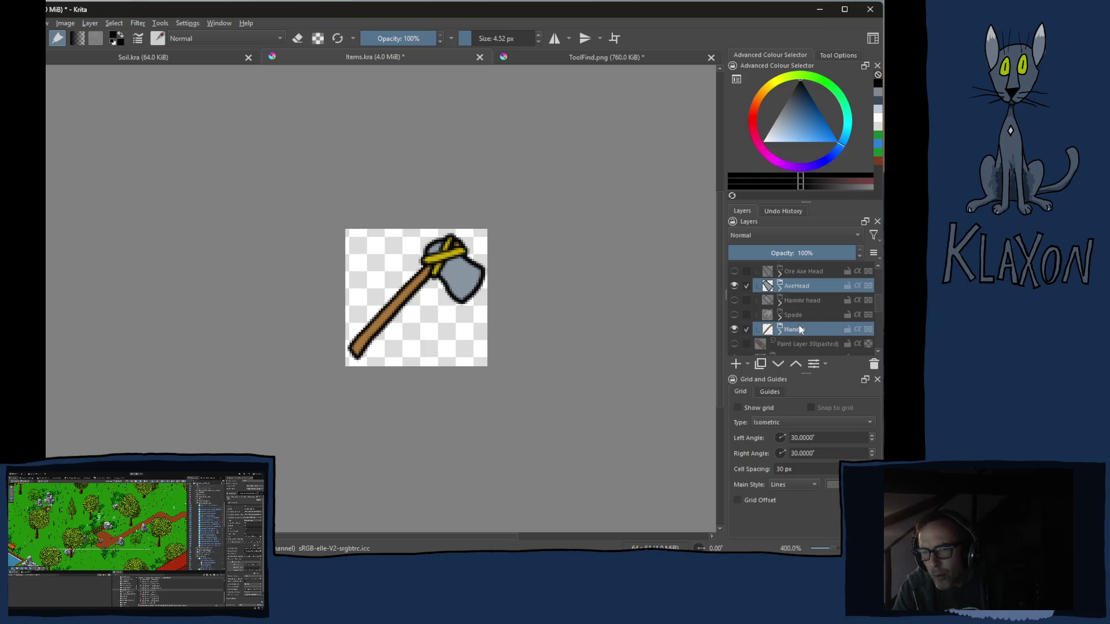
click(794, 285)
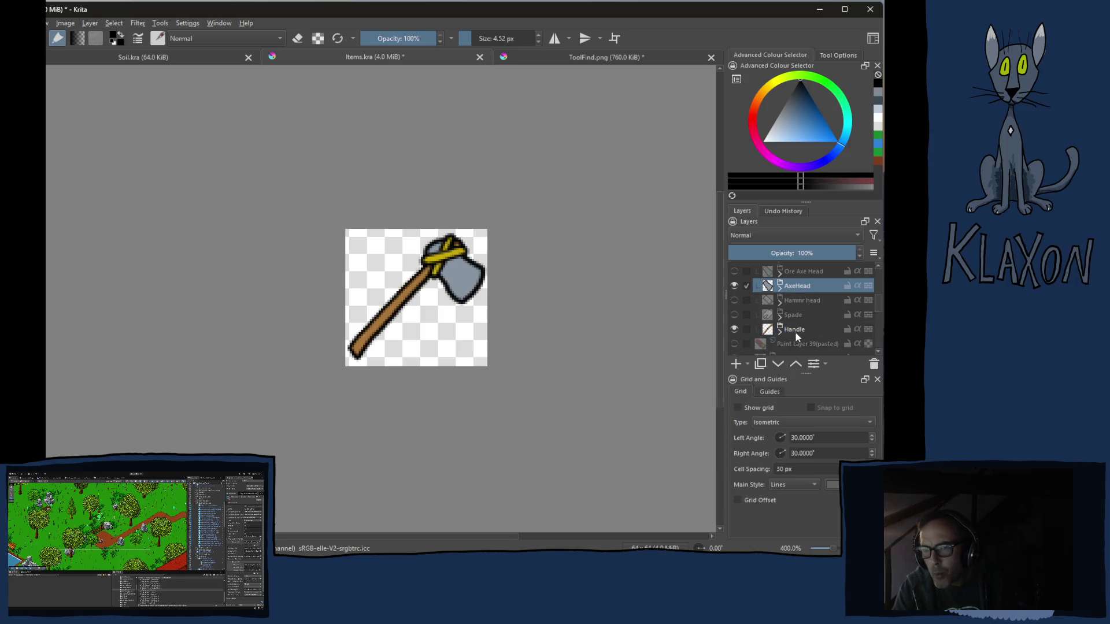
ctrl+click(793, 331)
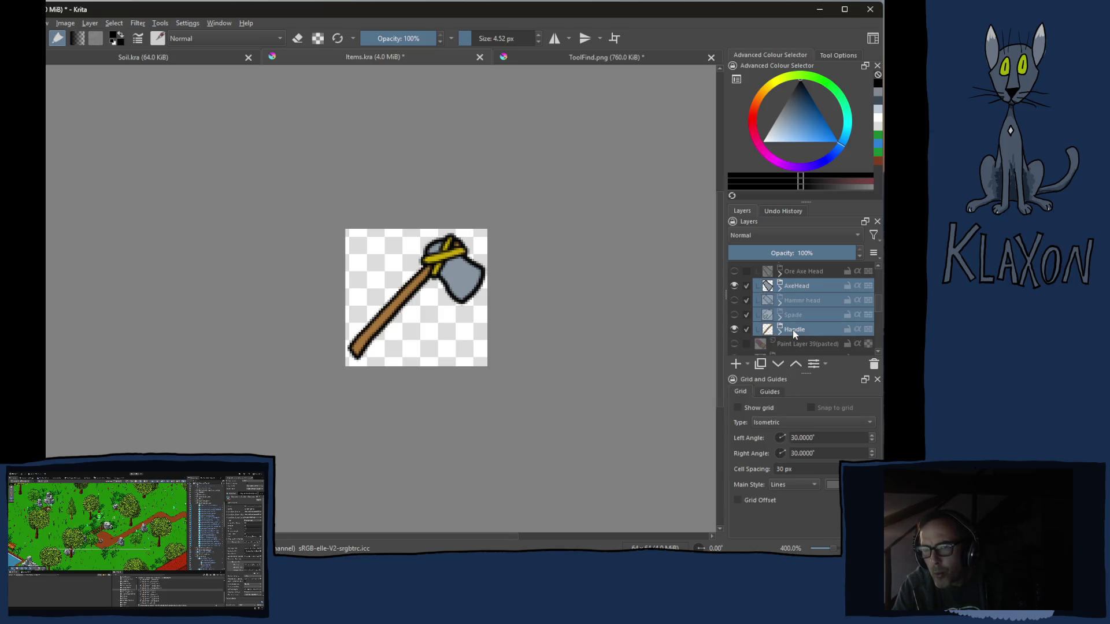
right_click(796, 288)
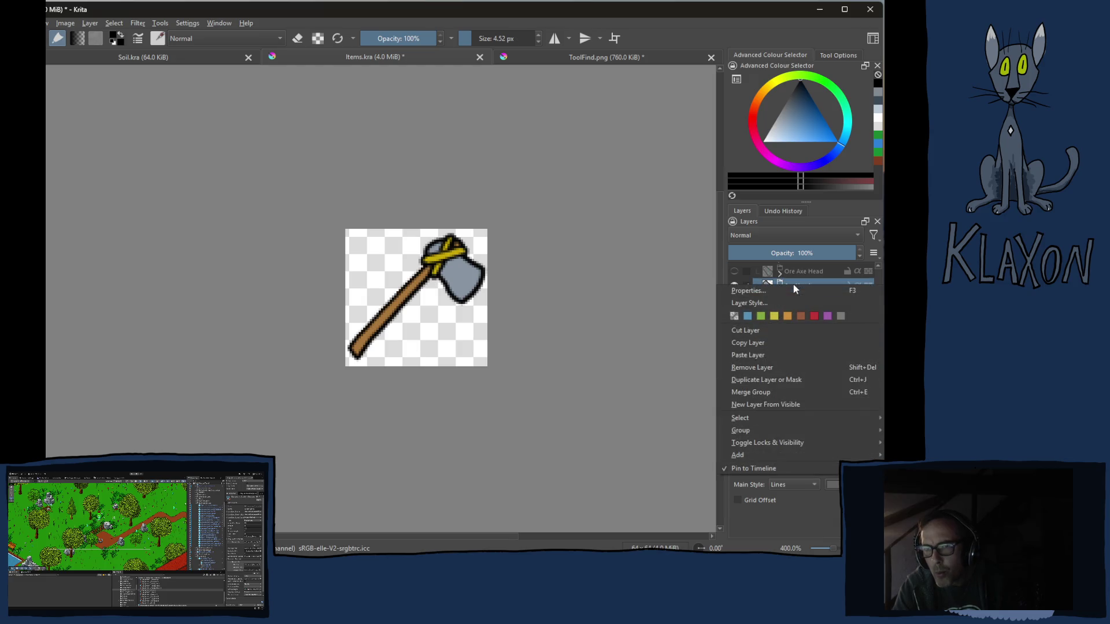
click(759, 347)
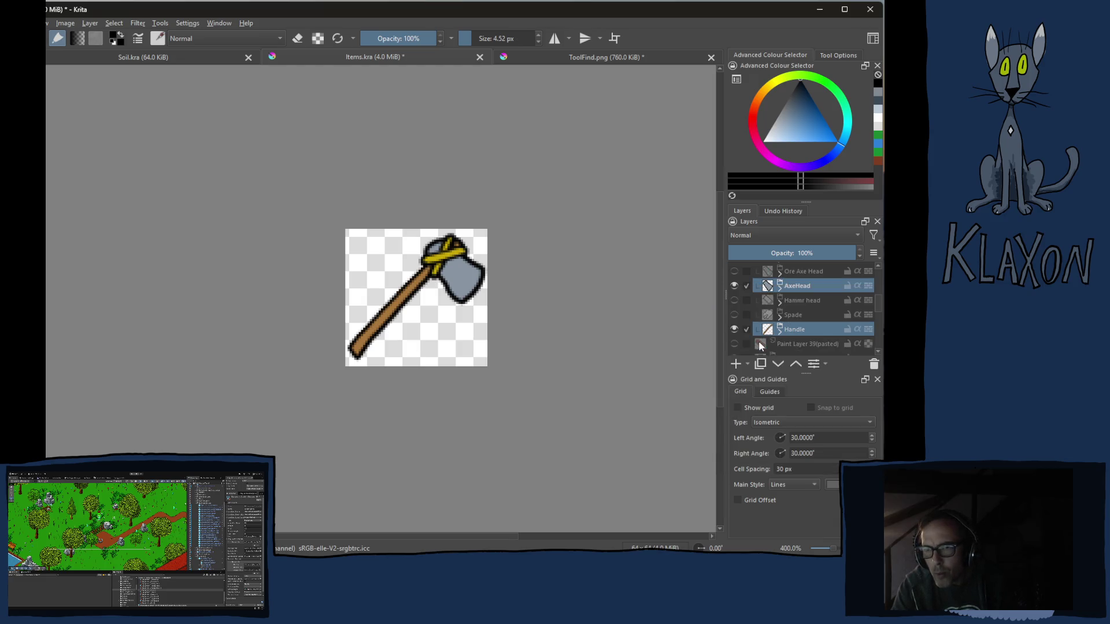
click(581, 58)
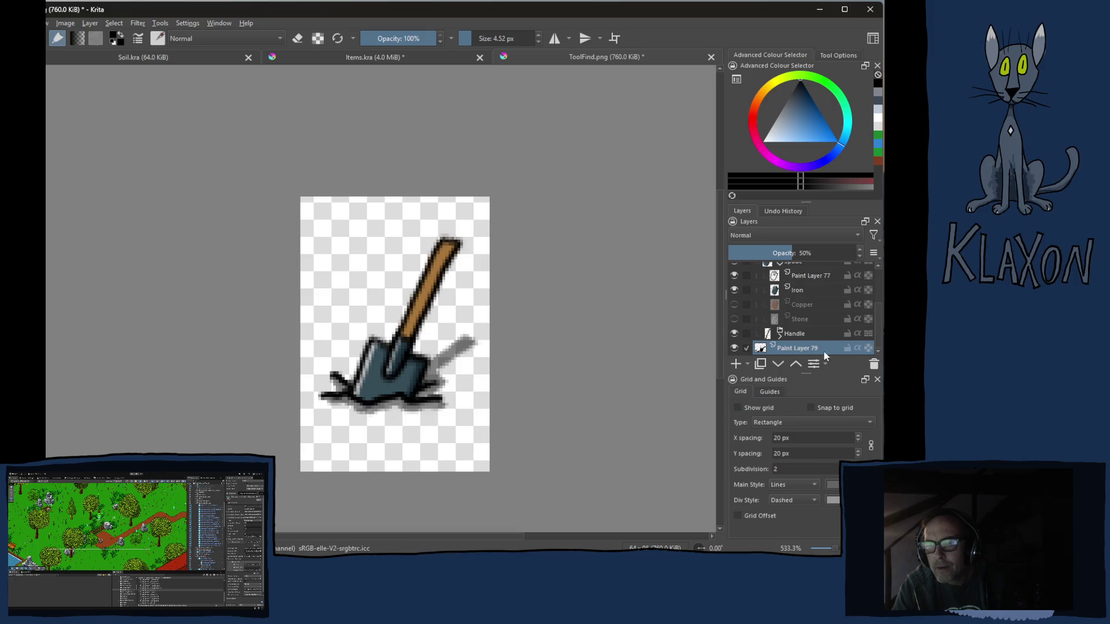
Paste the copied AxeHead and Handle layers into ToolFind.png above Paint Layer 1.
scroll(797, 315, up, 3)
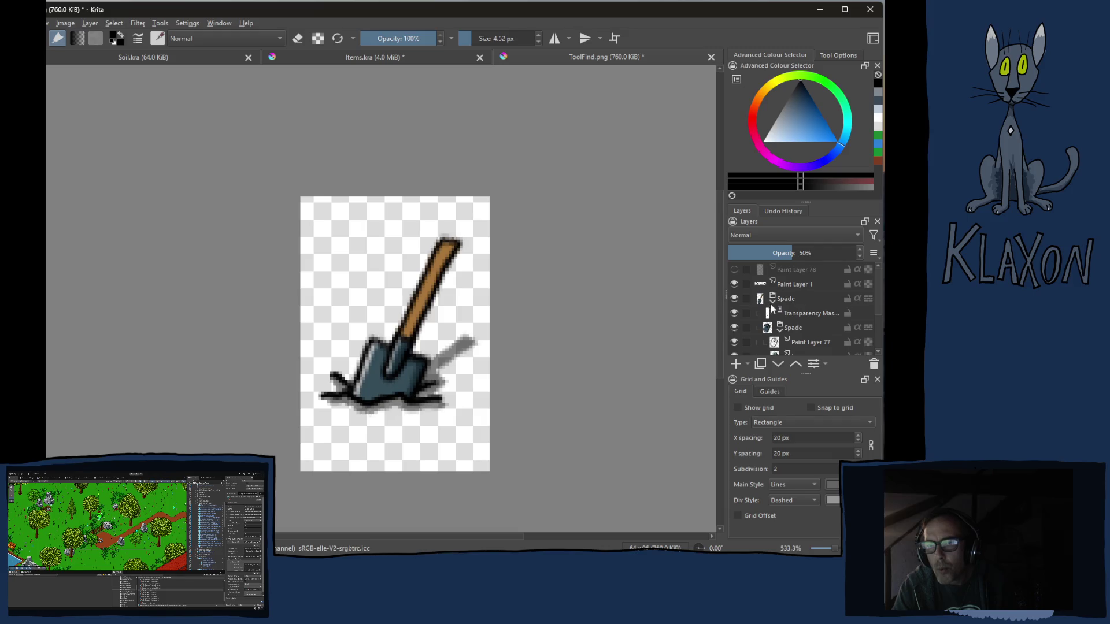
click(780, 330)
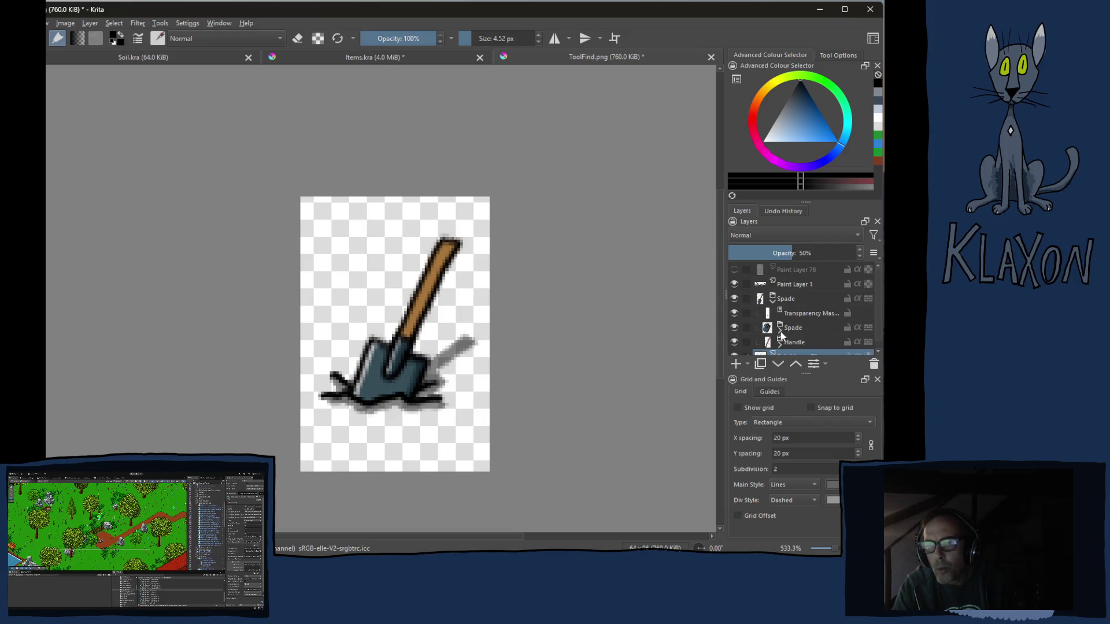
click(773, 301)
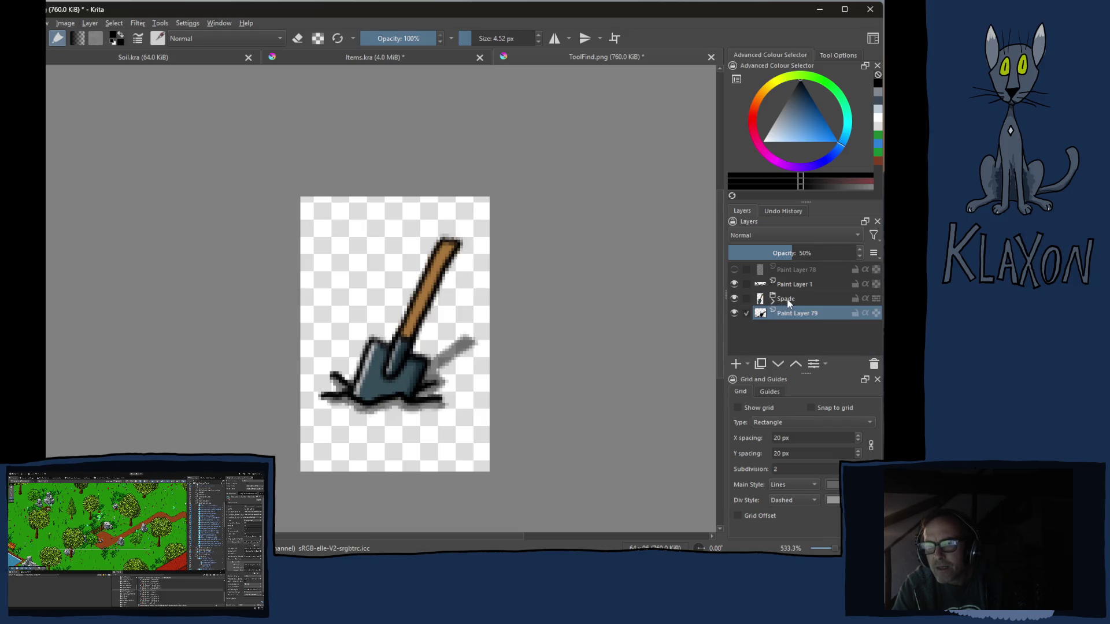
click(791, 302)
click(793, 283)
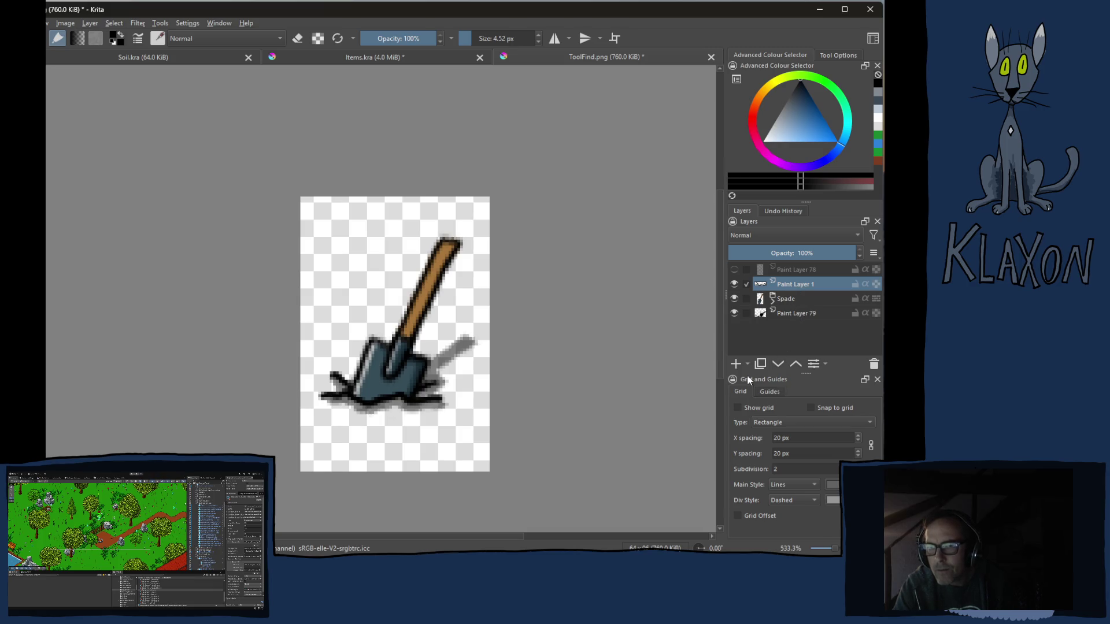
right_click(790, 285)
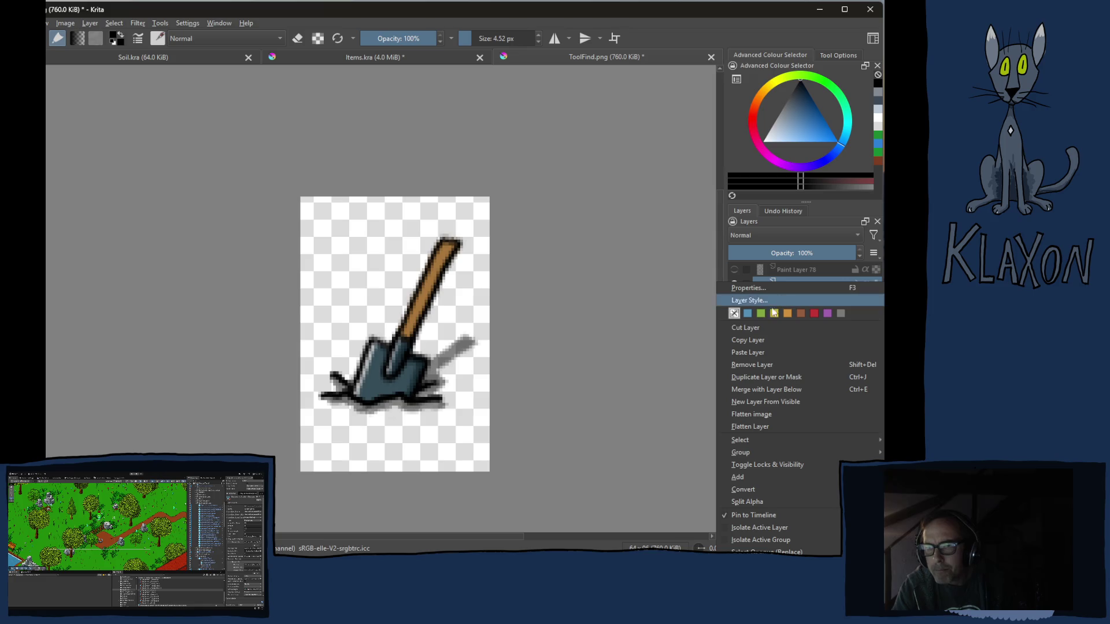
click(763, 353)
Group the three spade layers, name the group Spade, and hide it.
click(797, 313)
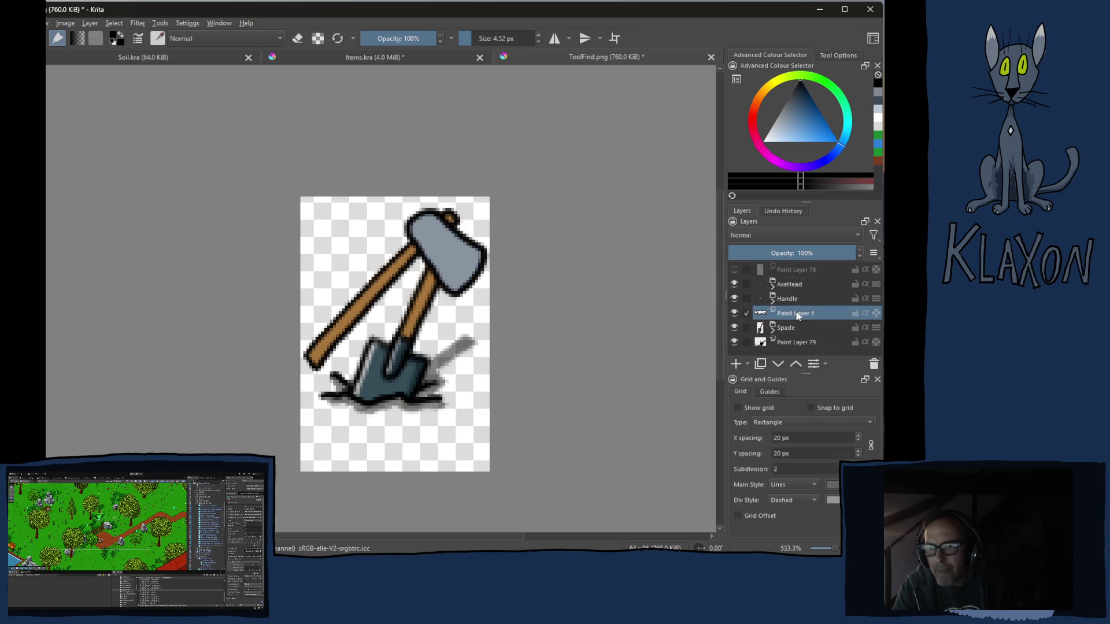
shift+click(791, 344)
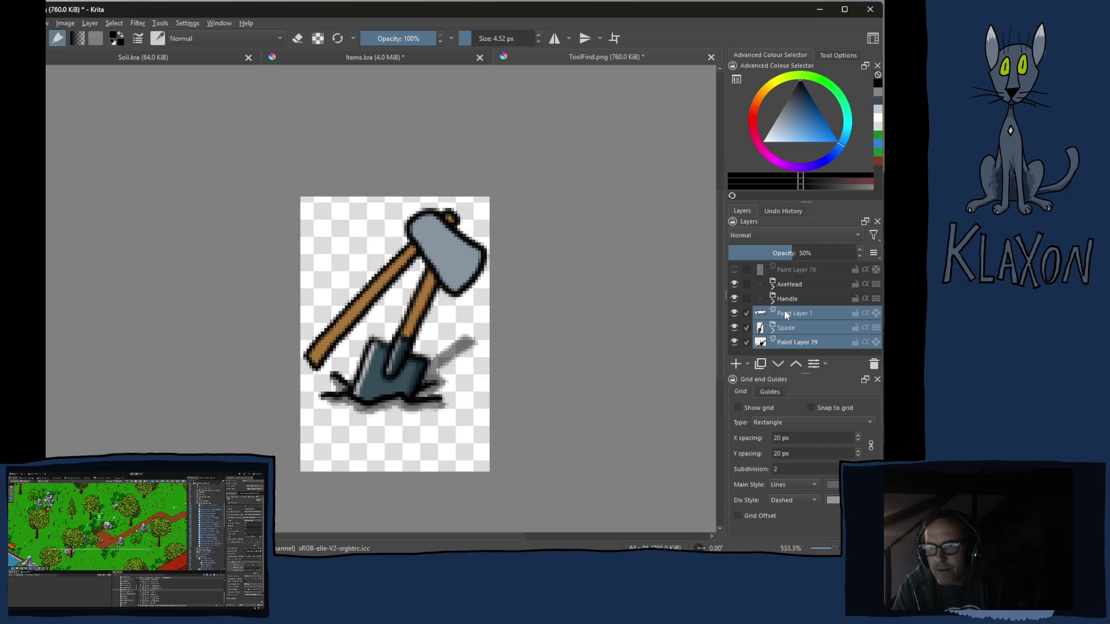
key(ctrl+g)
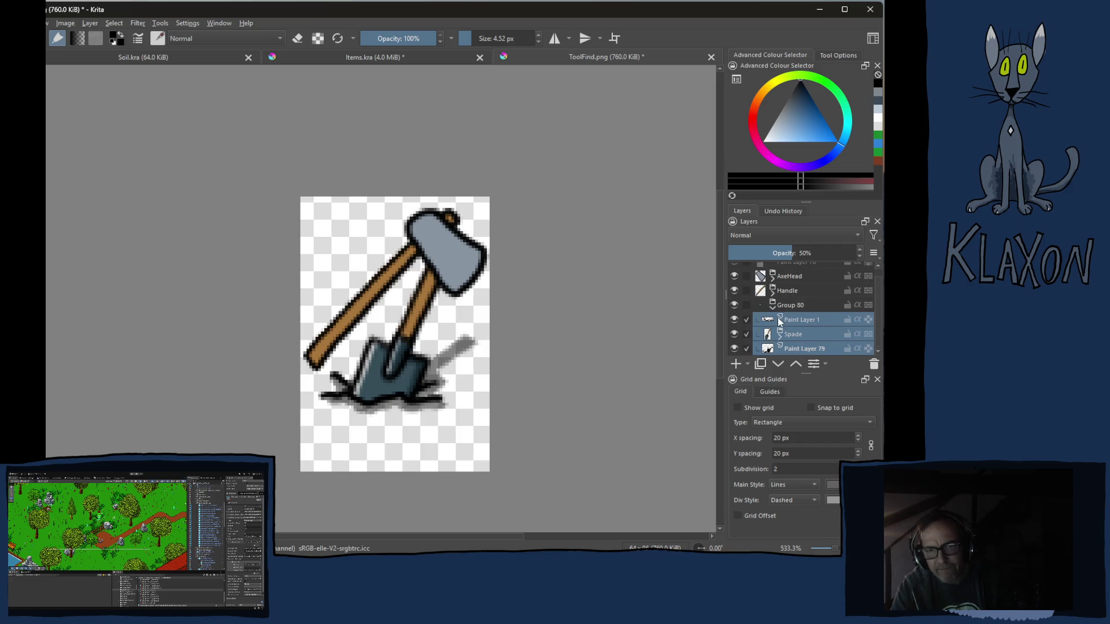
click(795, 306)
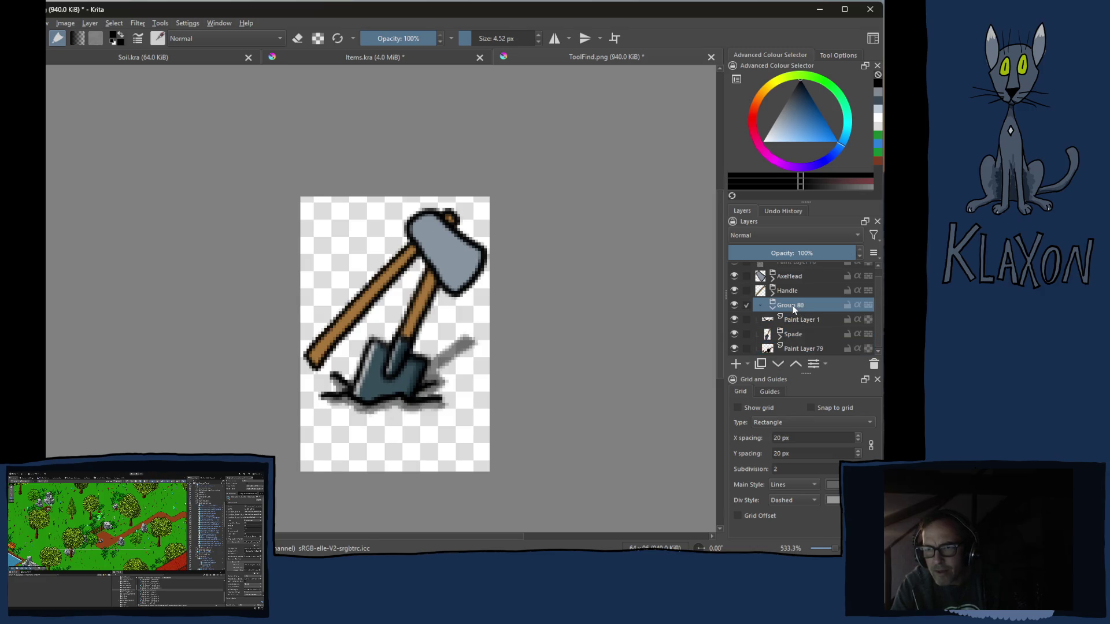
double_click(794, 307)
text(Spad)
key(Return)
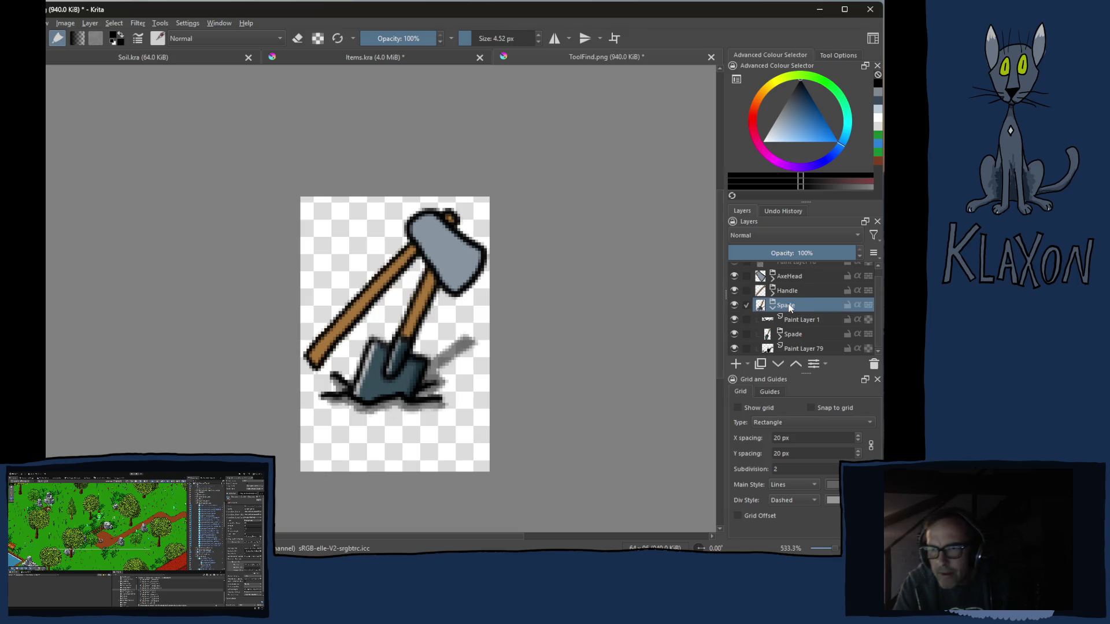
click(775, 309)
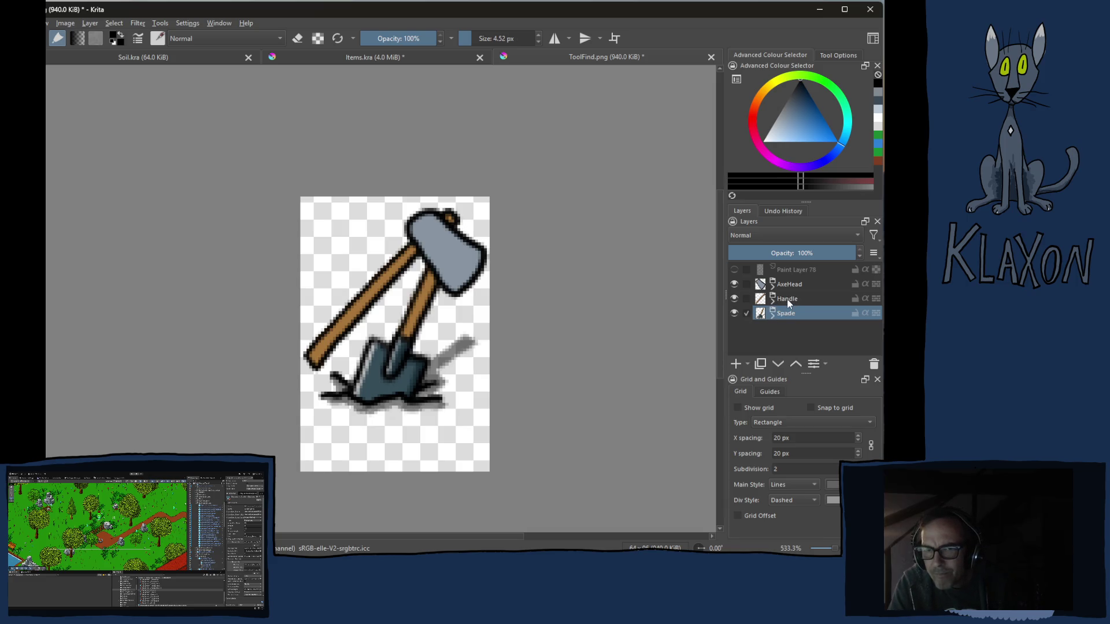
click(734, 313)
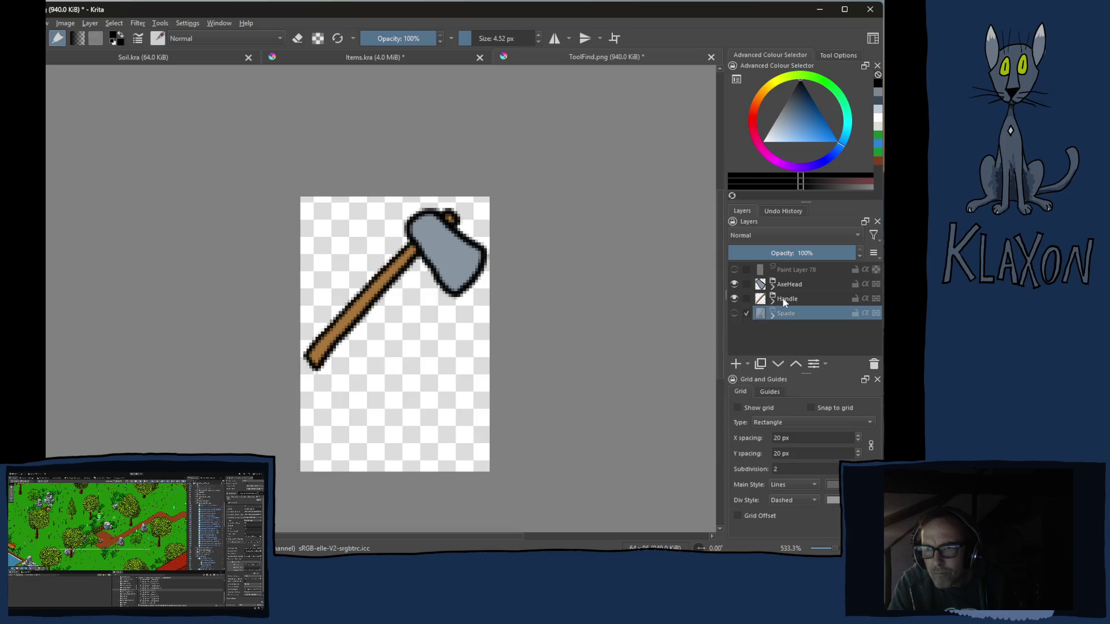
Group the pasted AxeHead and Handle layers together.
click(788, 298)
shift+click(793, 287)
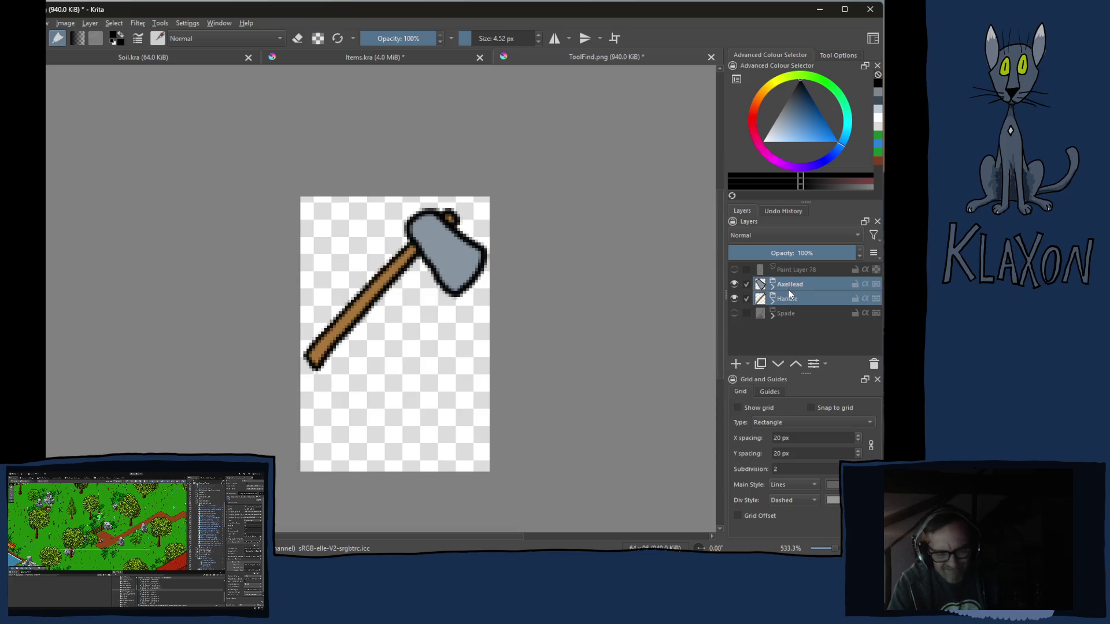
key(ctrl+g)
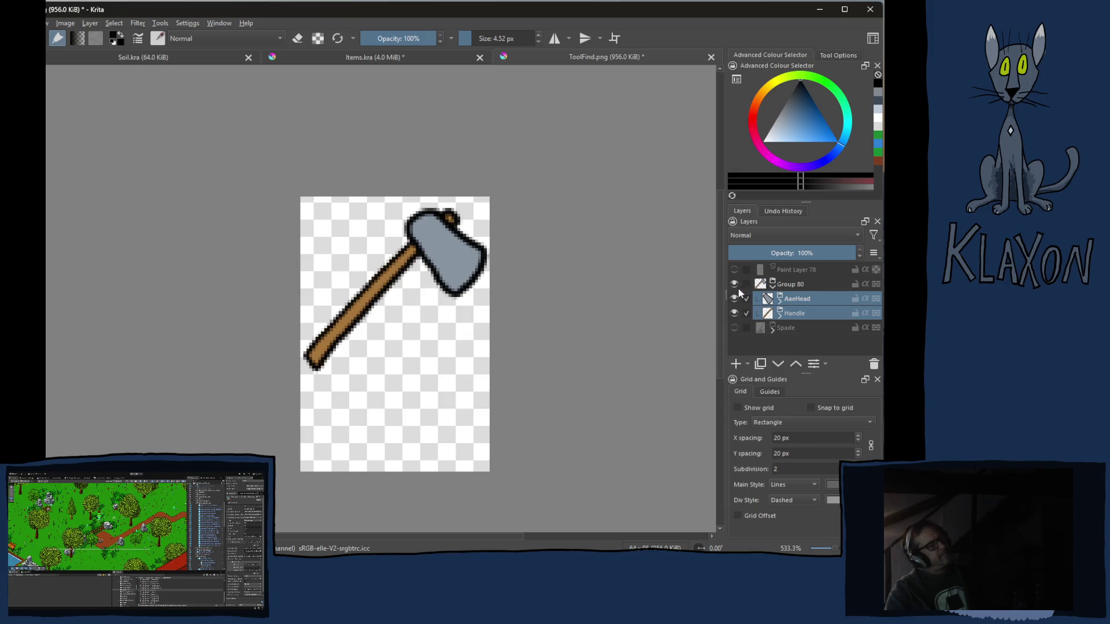
mouse_move(737, 289)
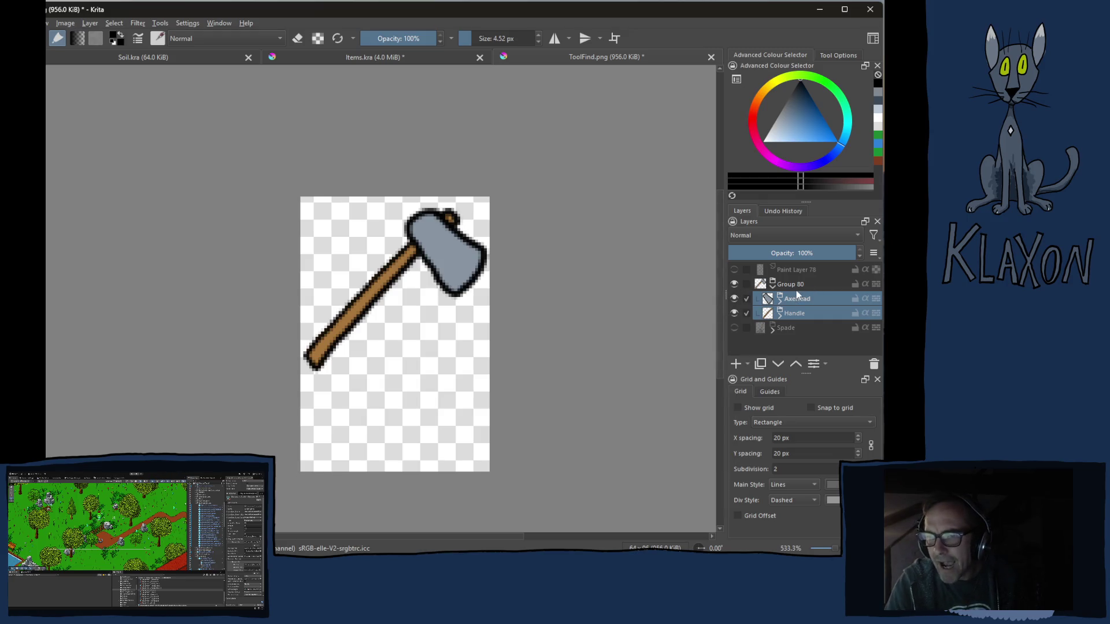
mouse_move(797, 291)
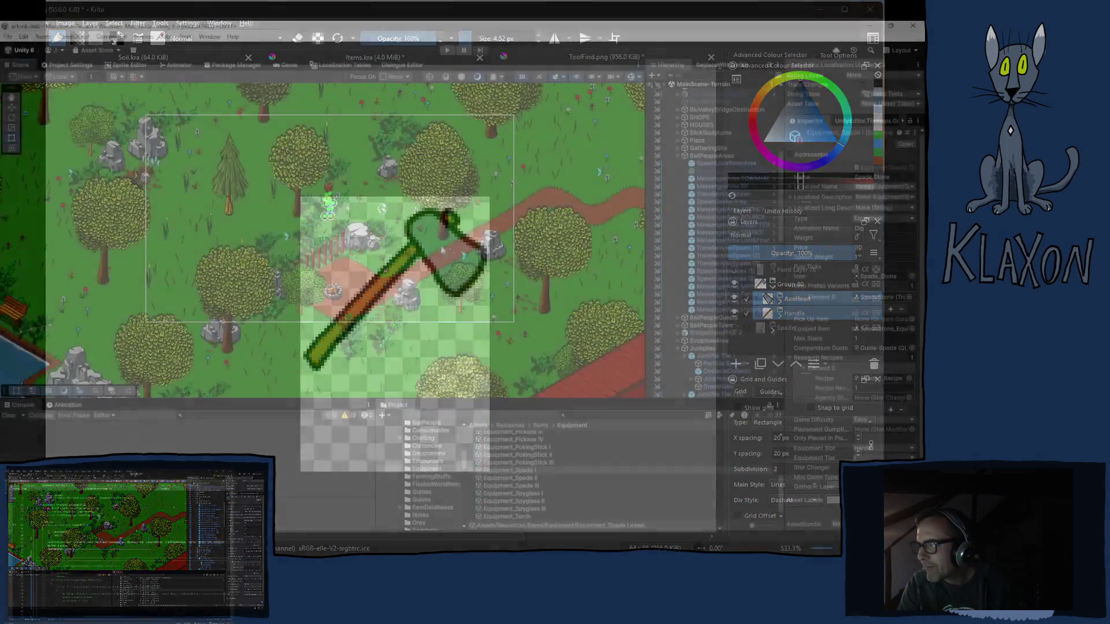
key(Right)
key(Right)
key(Right)
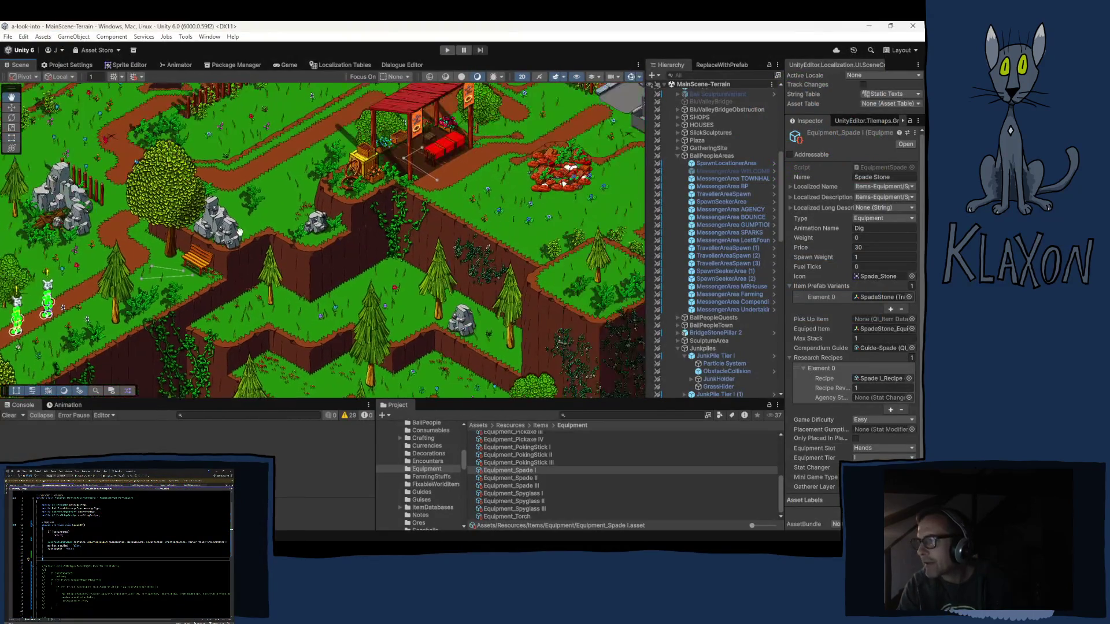
scroll(421, 254, up, 3)
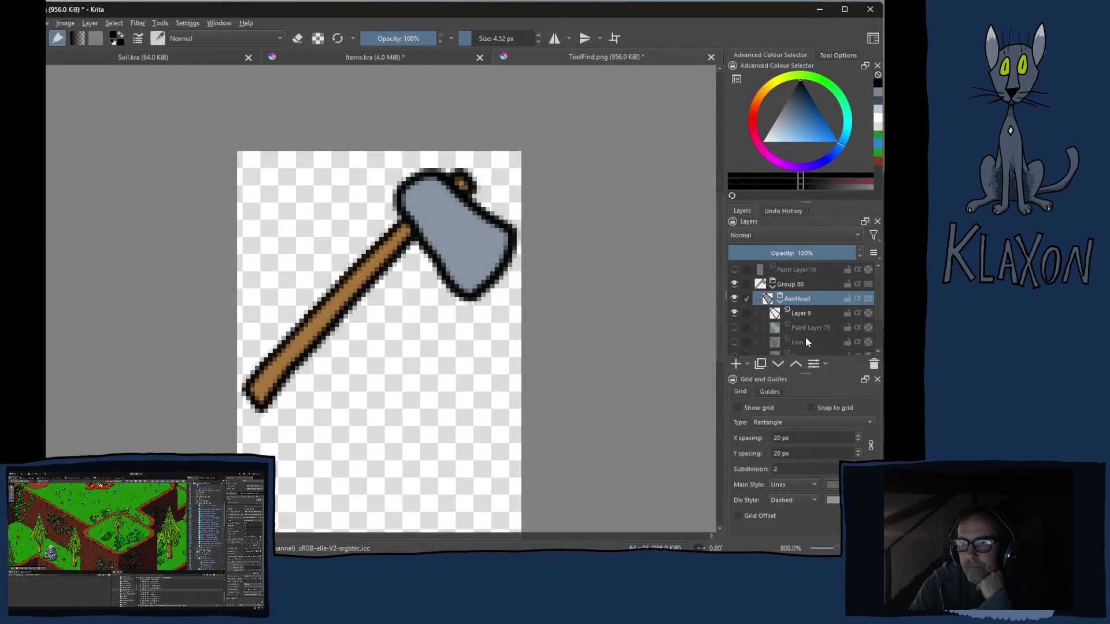
key(Page_Down)
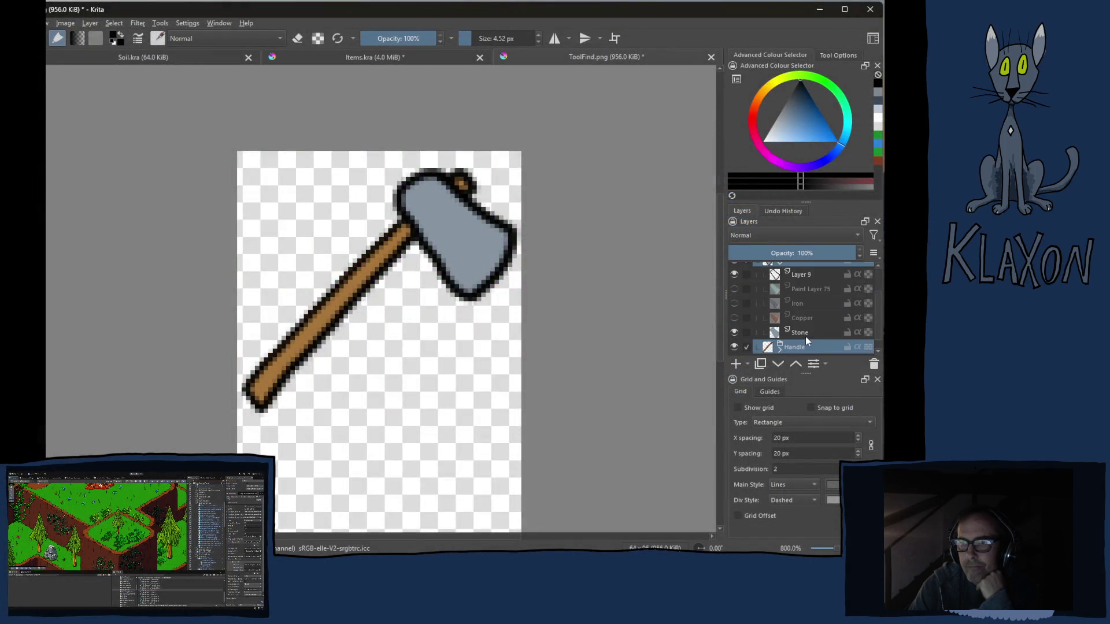
click(734, 317)
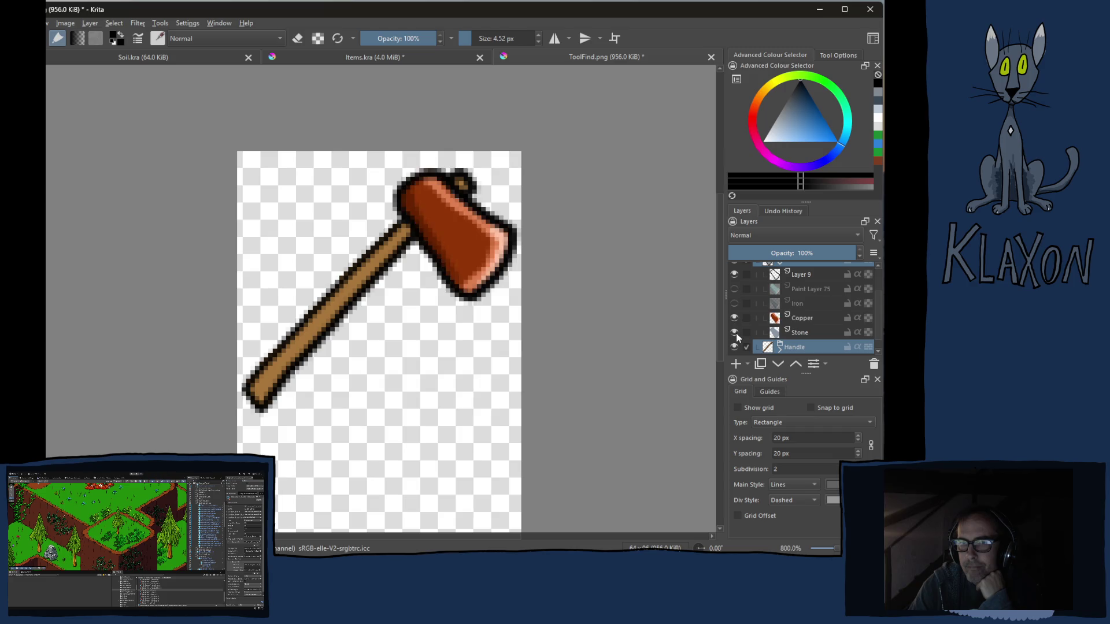
click(735, 304)
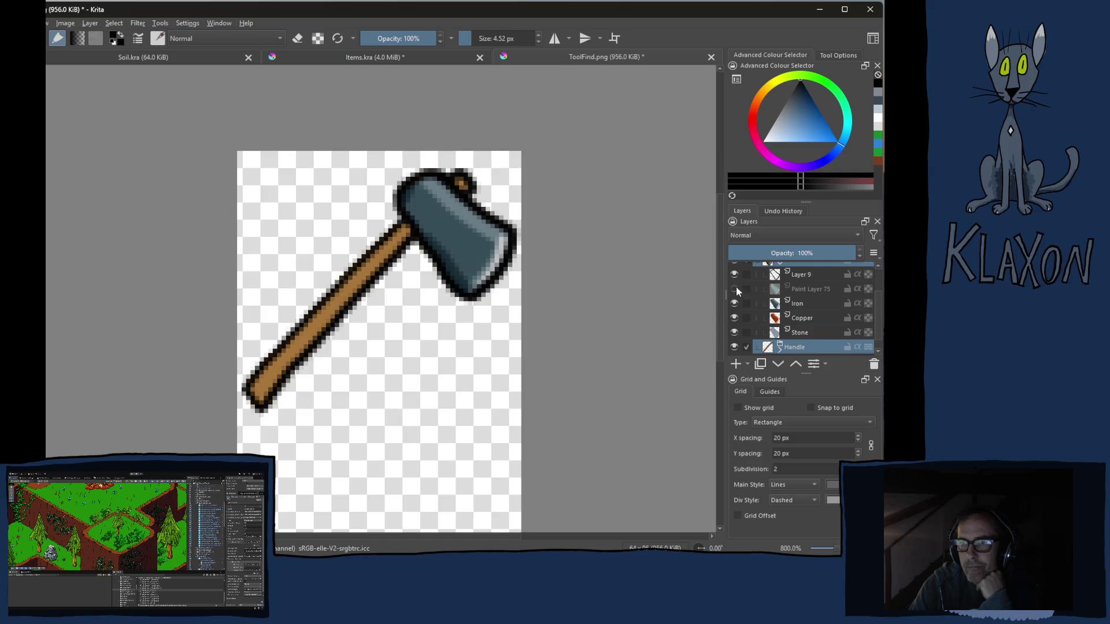
click(734, 289)
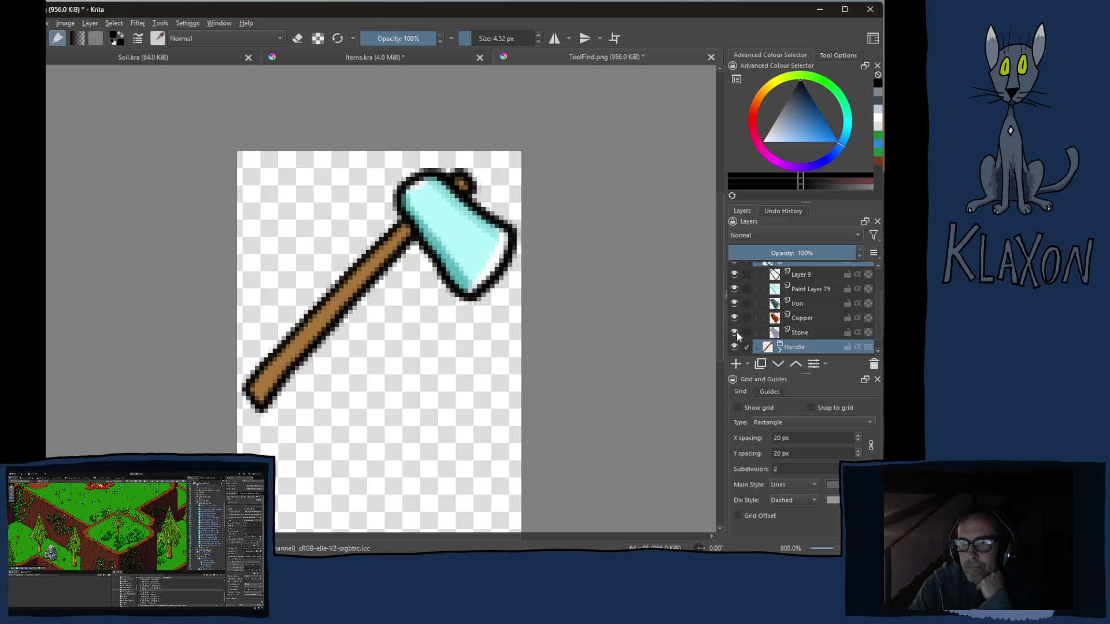
click(734, 318)
click(735, 303)
click(735, 290)
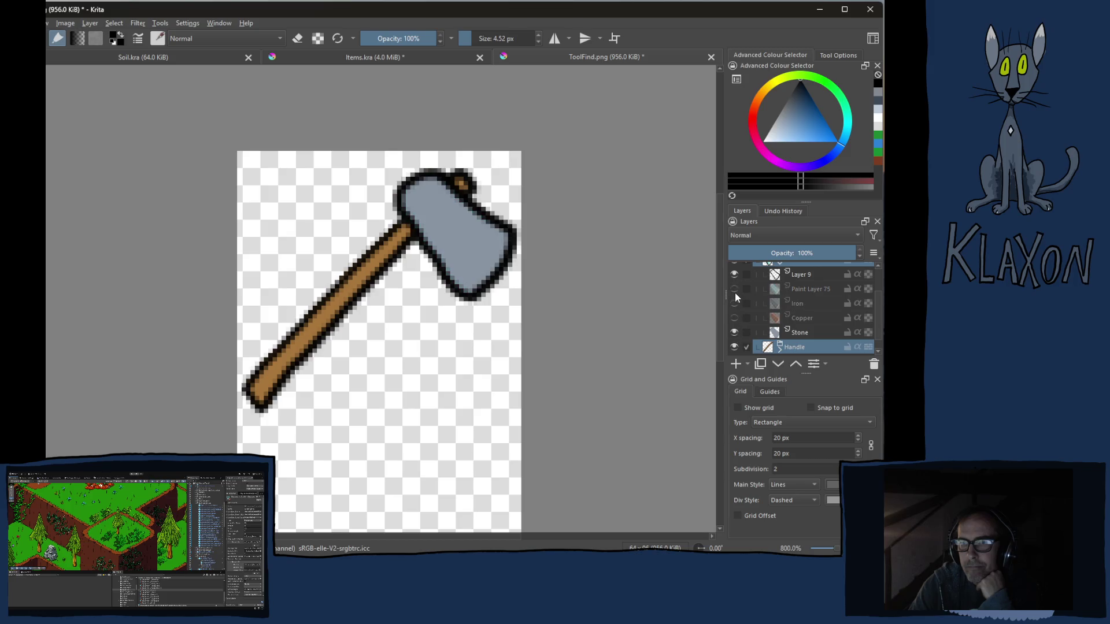
click(803, 335)
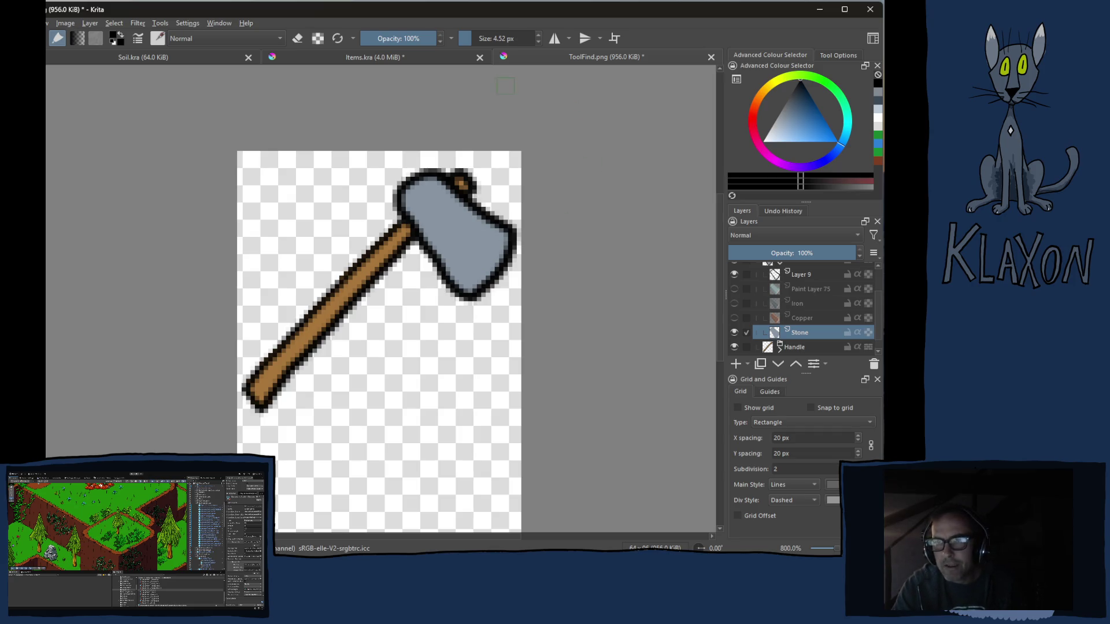
Switch to Items.kra and select the Stone layer inside the AxeHead group.
click(339, 53)
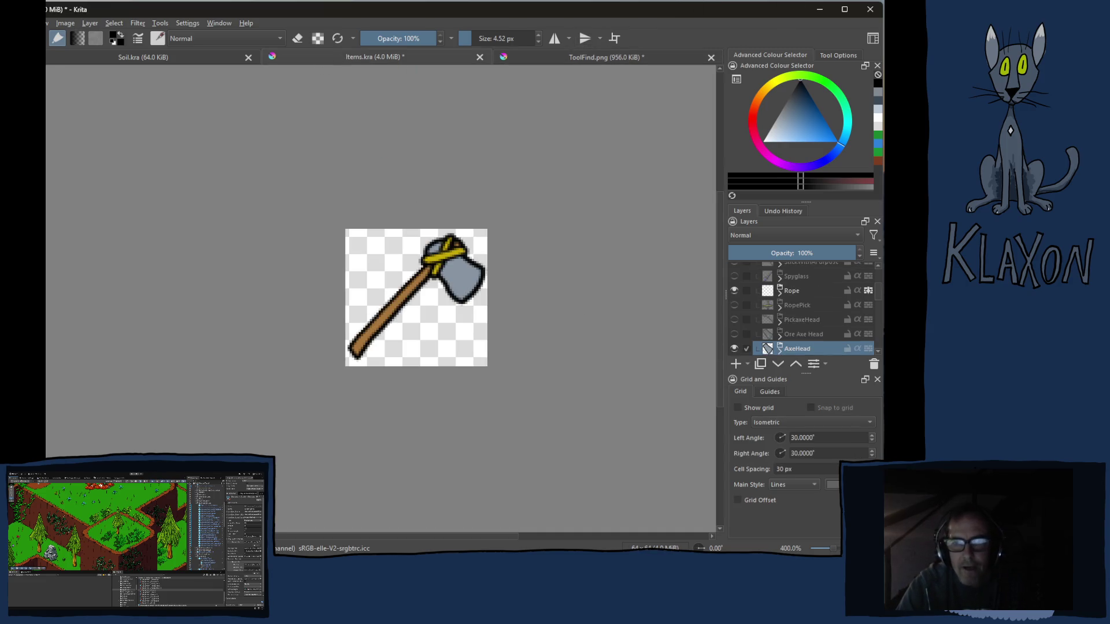
click(781, 351)
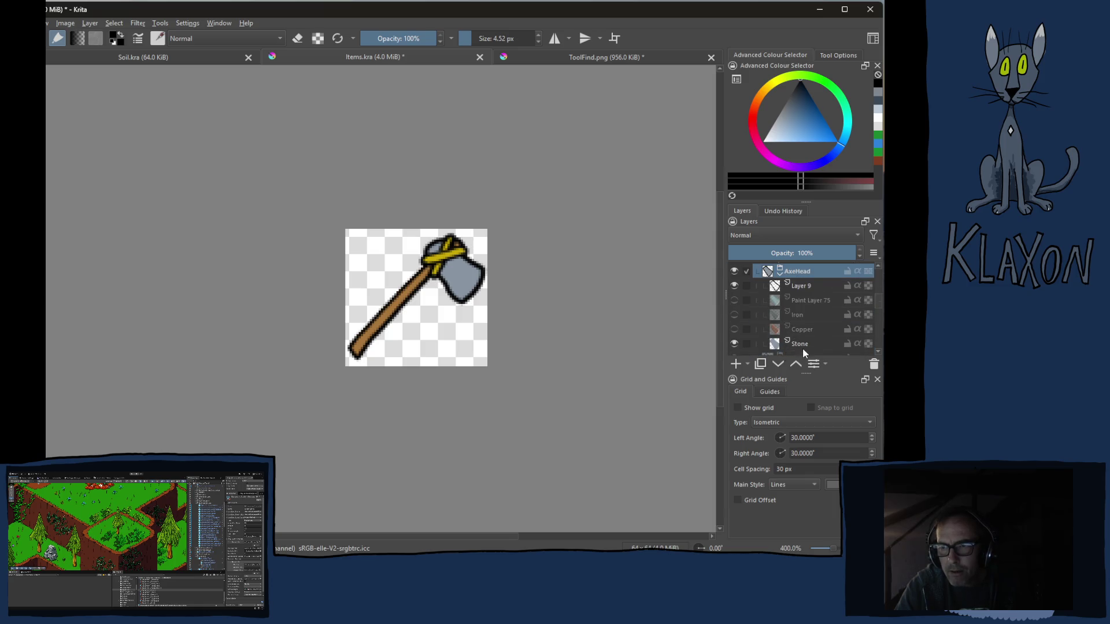
click(800, 343)
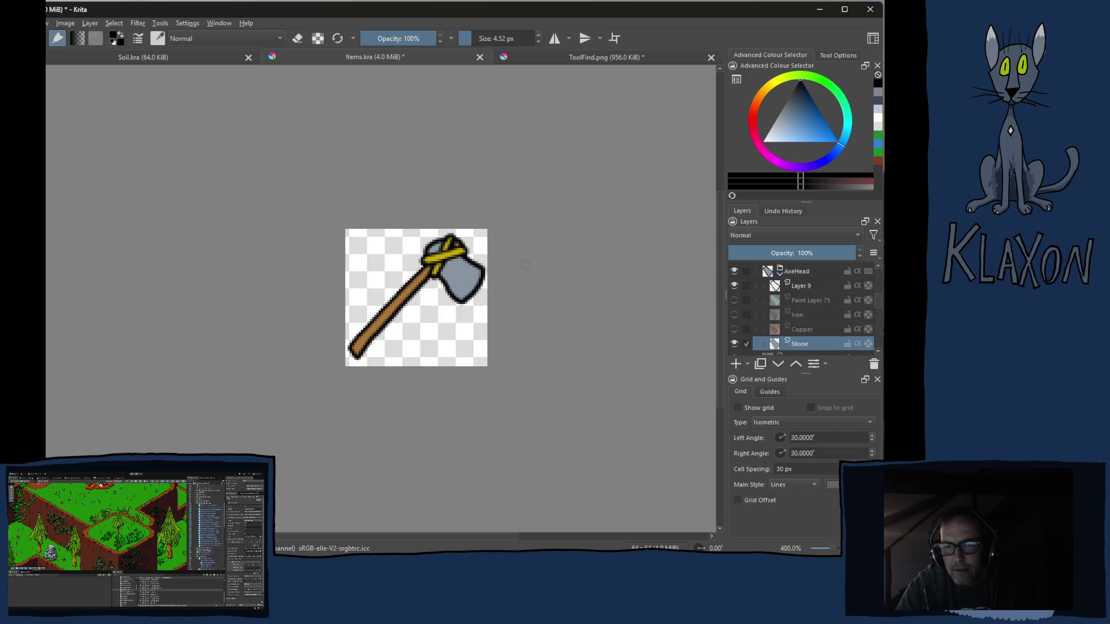
scroll(424, 272, up, 3)
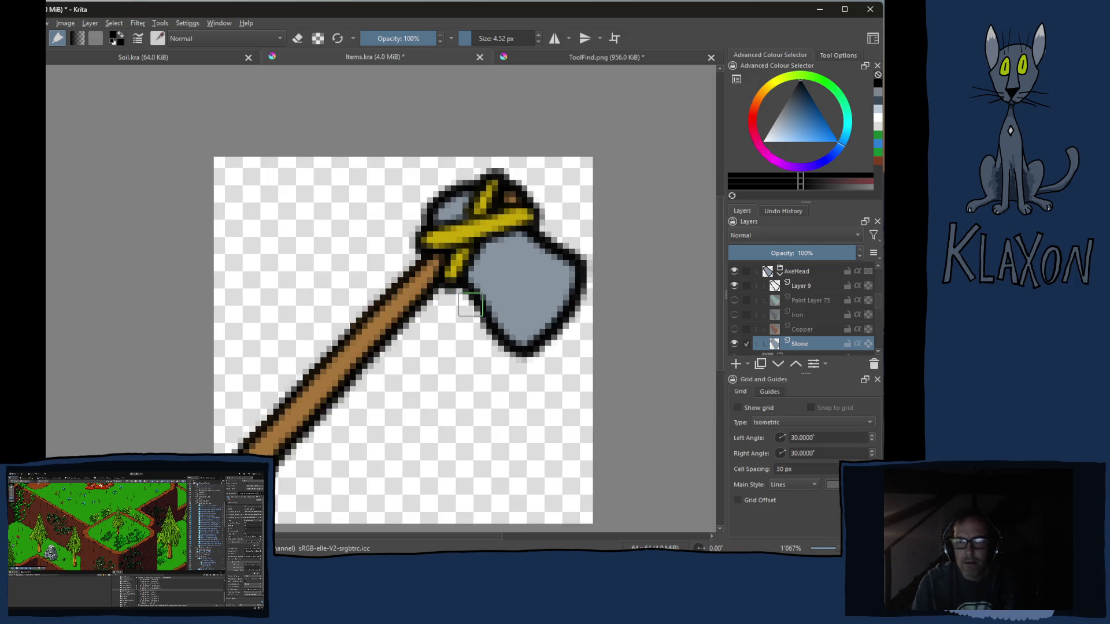
Paint darker grey-blue shading down the blade's left edge and along its right edge.
ctrl+click(541, 295)
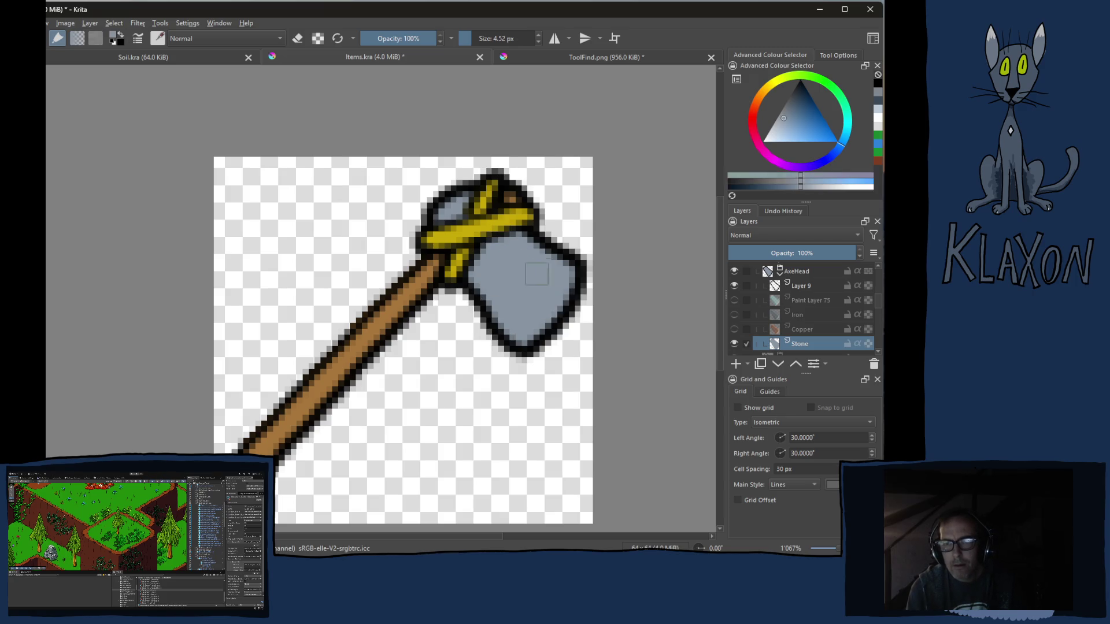
click(784, 189)
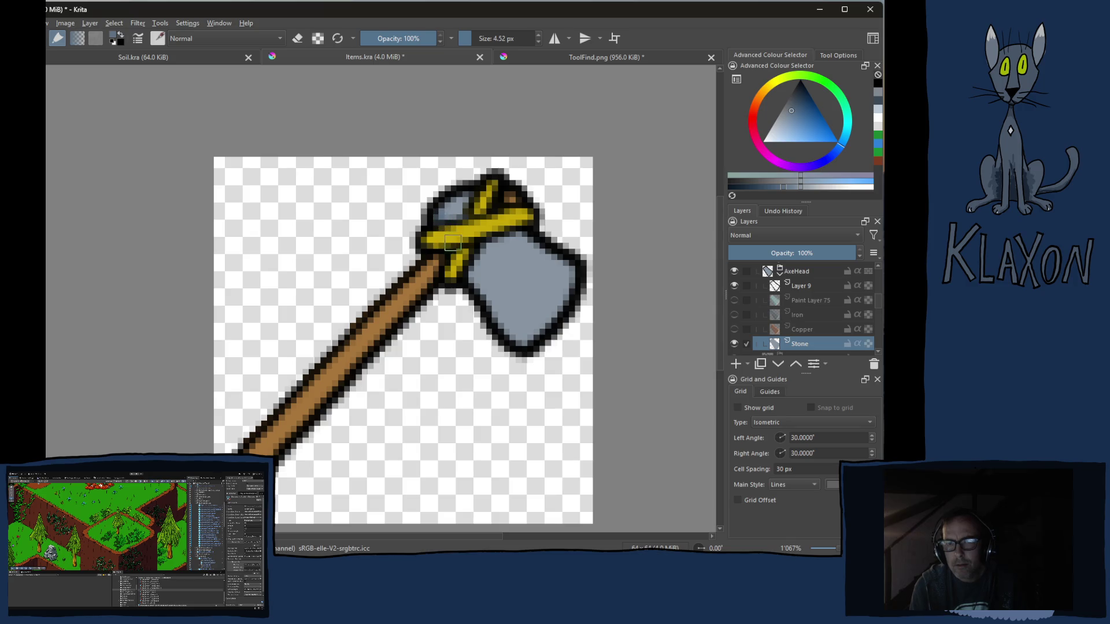
mouse_move(466, 262)
mouse_down()
mouse_move(526, 340)
mouse_move(544, 334)
mouse_up()
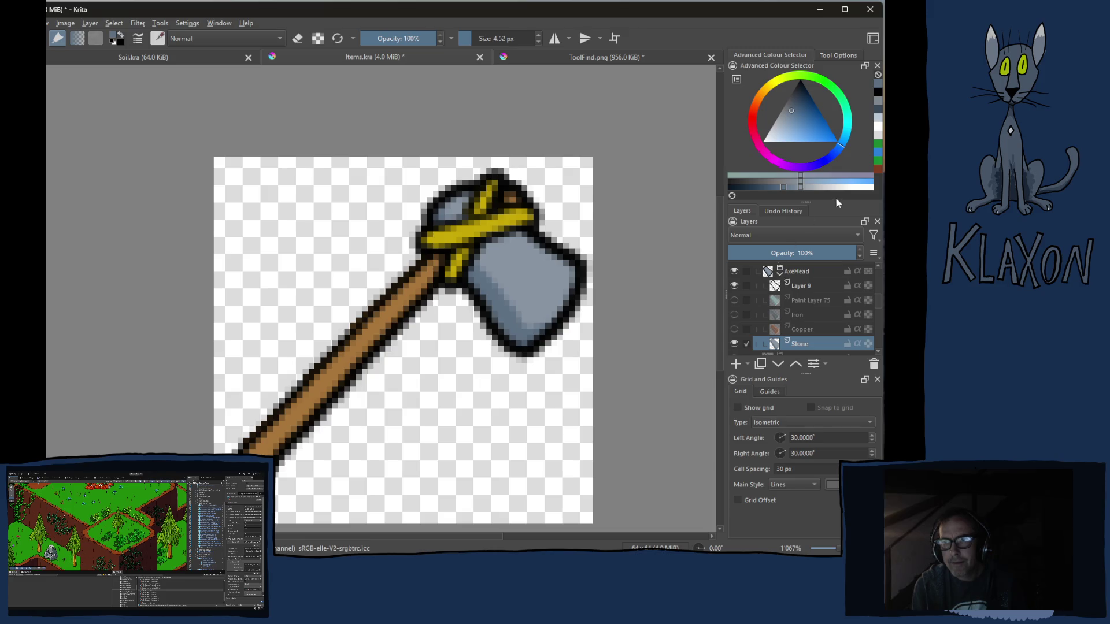
click(820, 186)
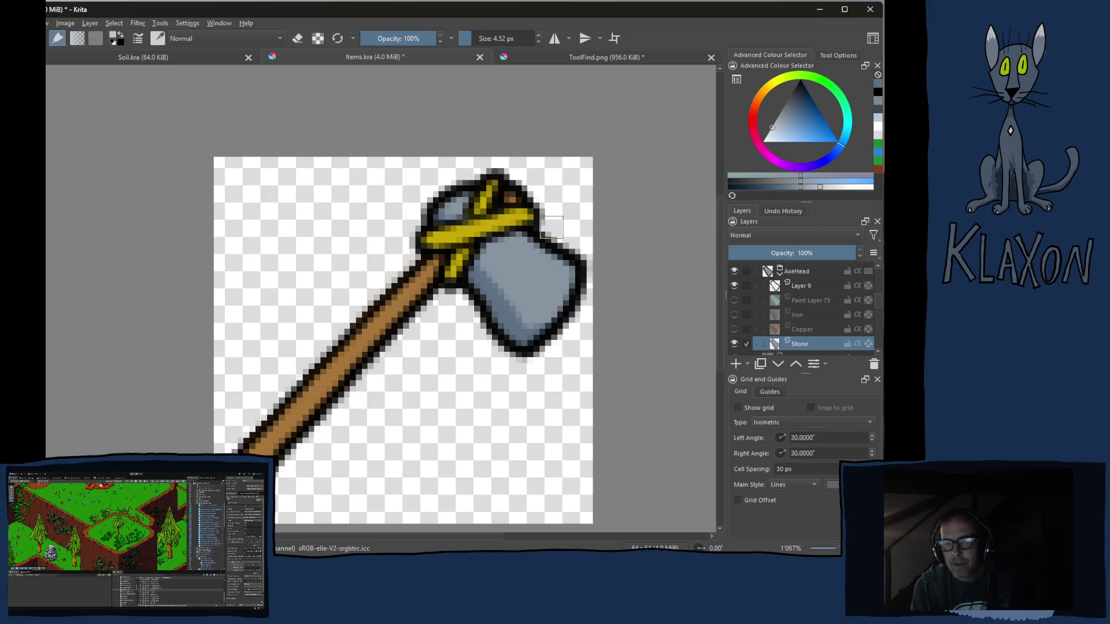
click(529, 249)
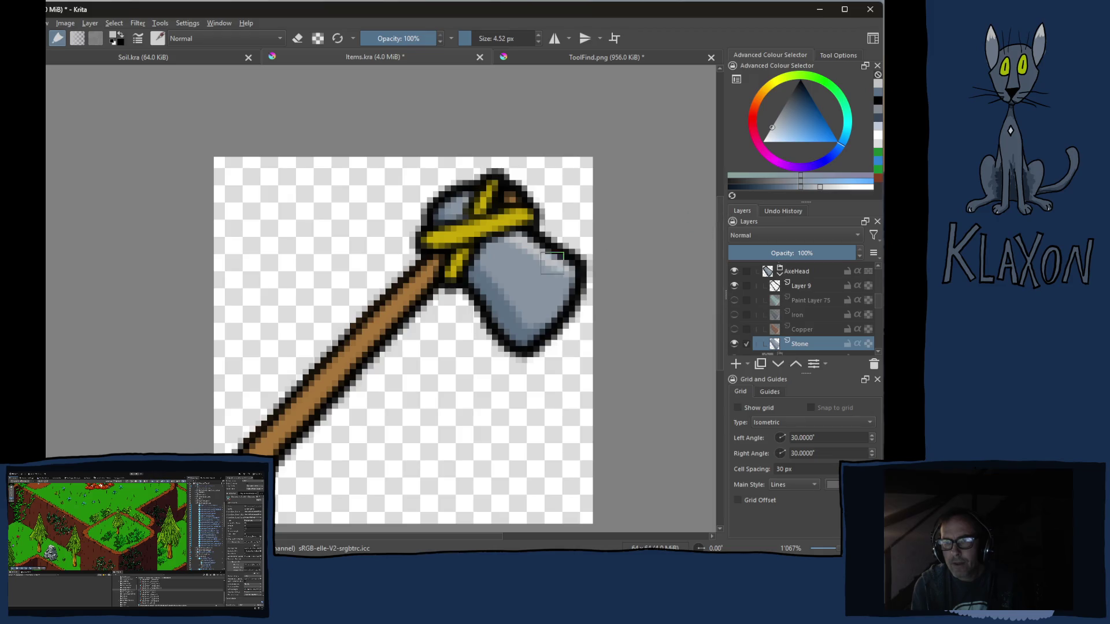
ctrl+click(503, 299)
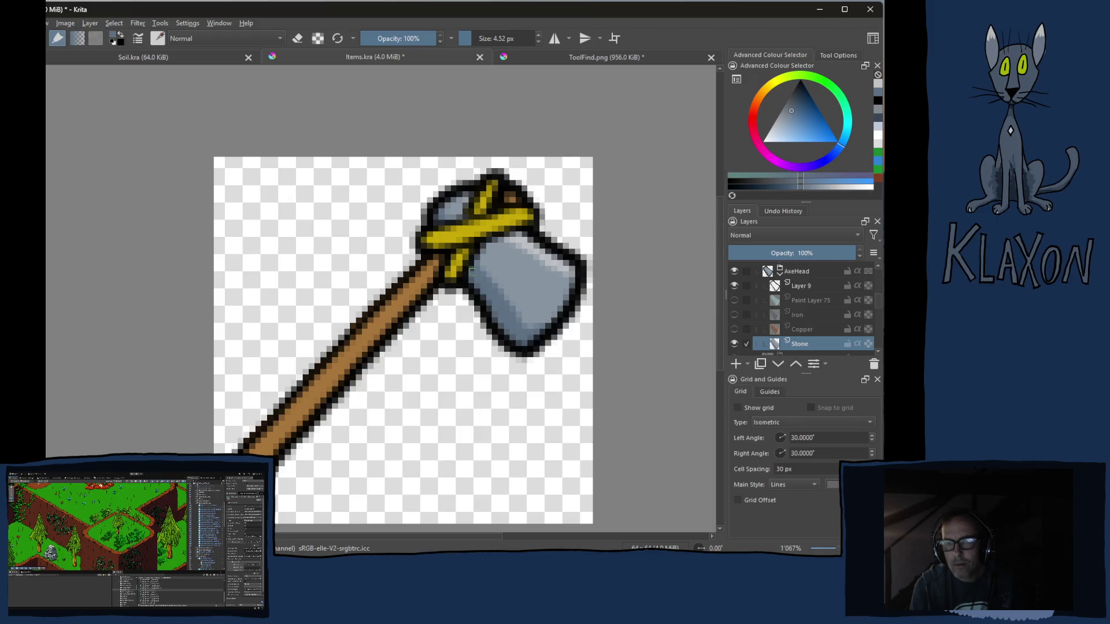
click(480, 266)
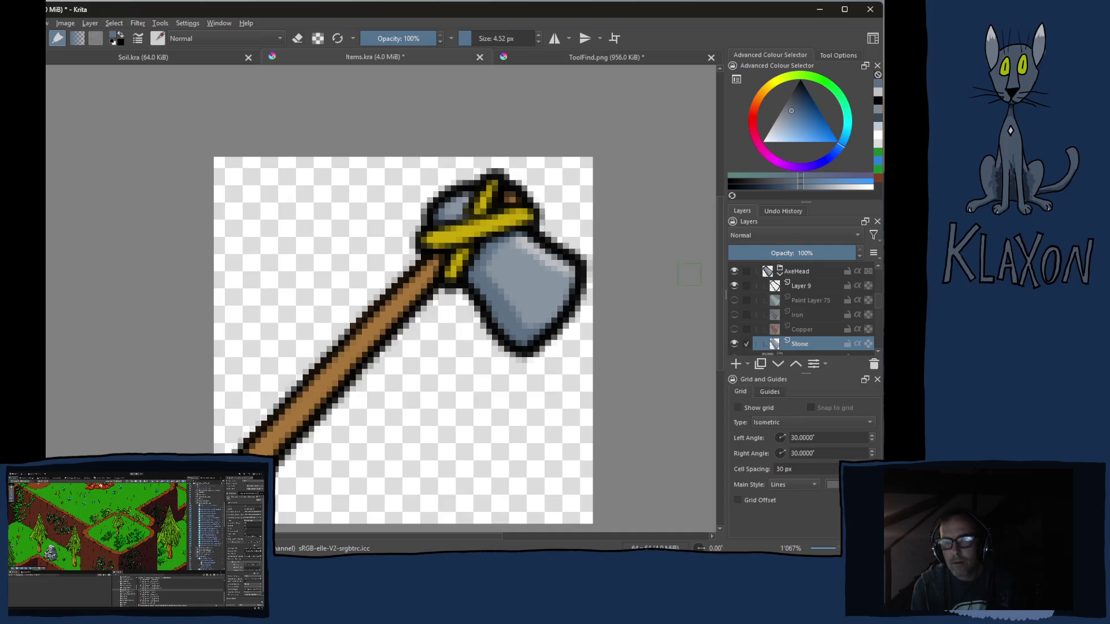
drag(616, 266, 570, 277)
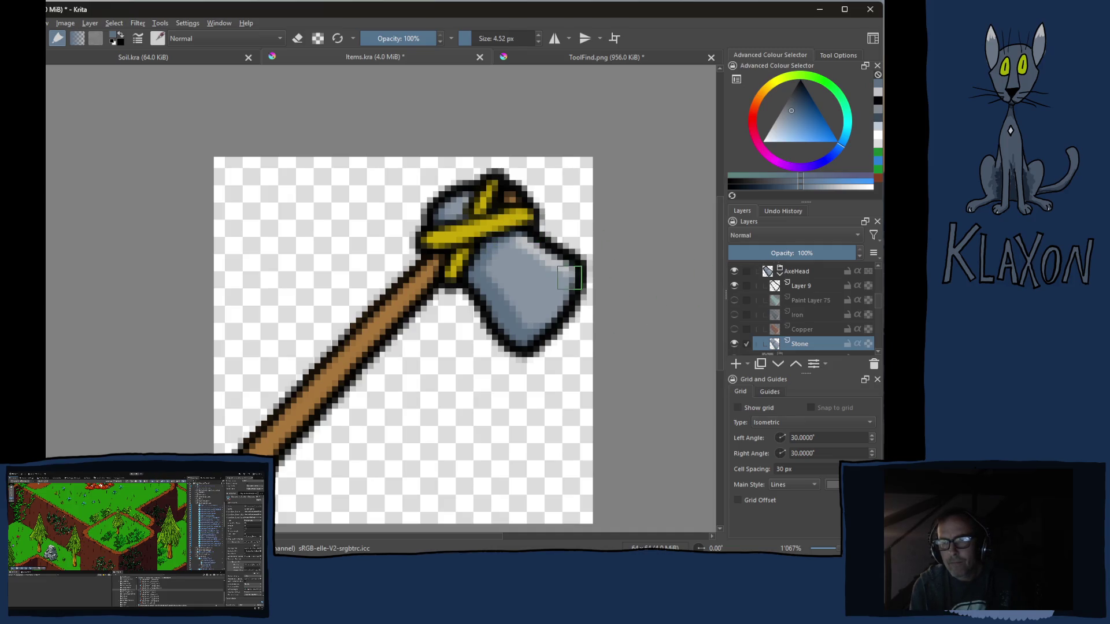
click(533, 345)
key(ctrl+z)
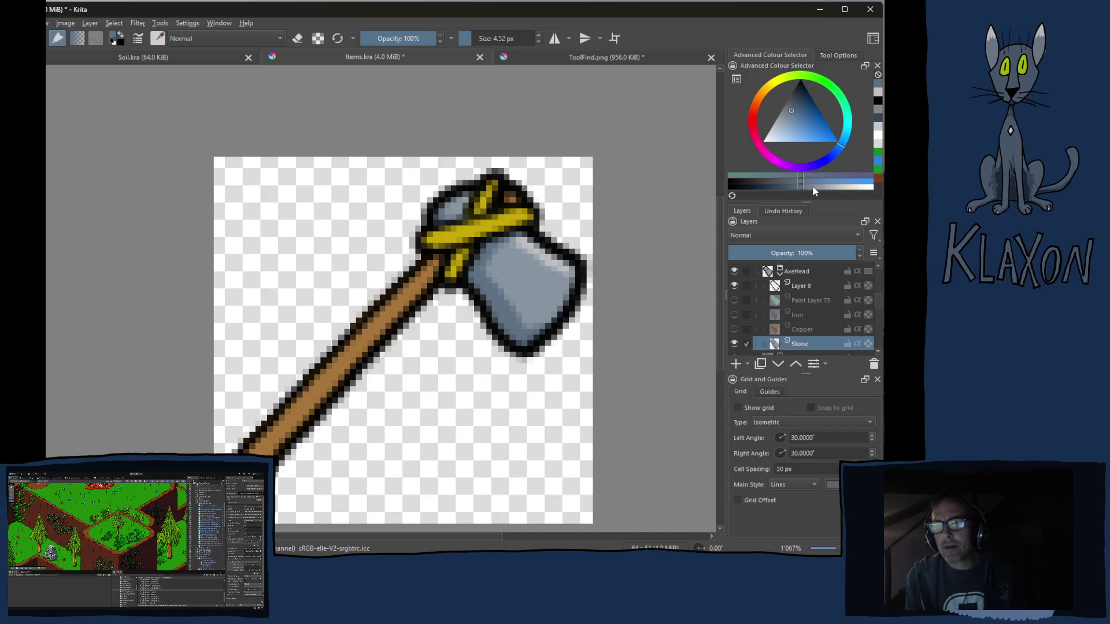
Paint lighter grey-blue highlights across the axe head and along its right edge.
click(814, 187)
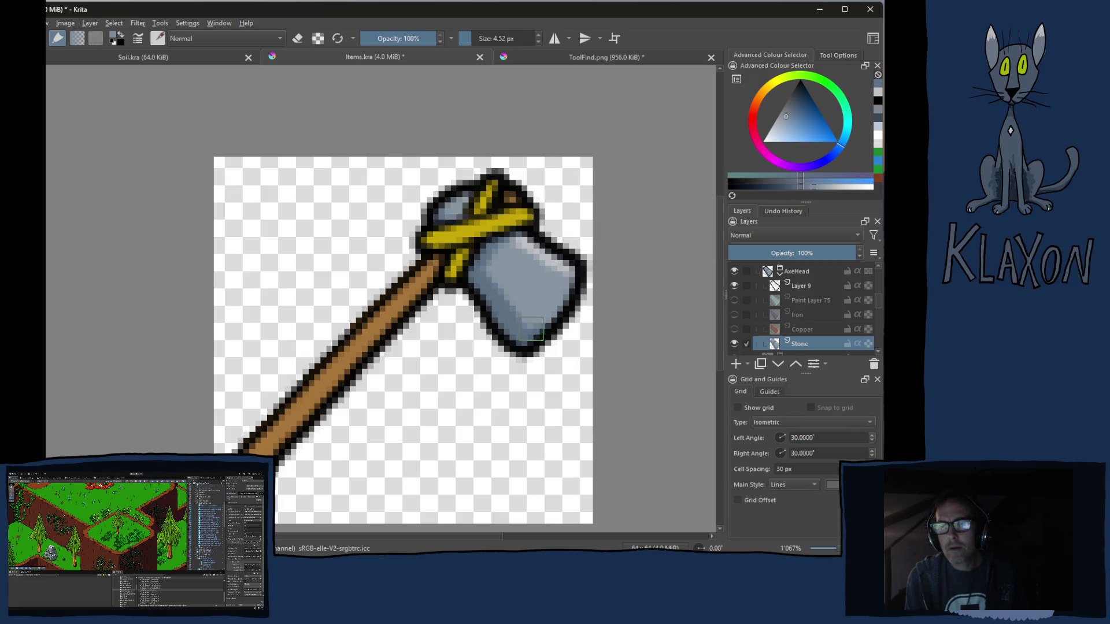
click(765, 187)
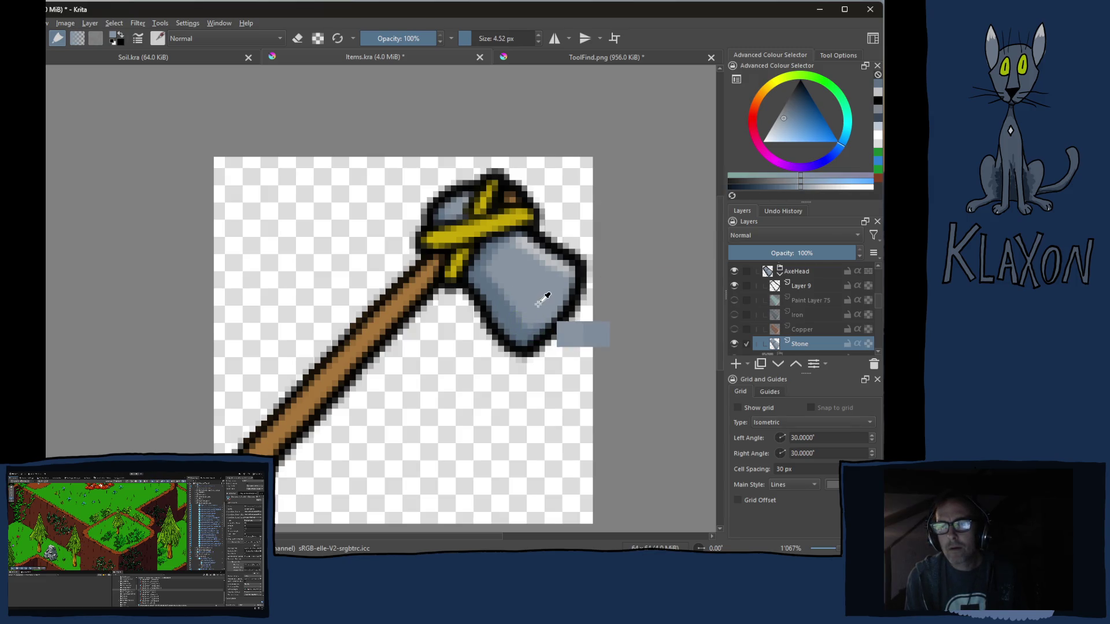
click(807, 188)
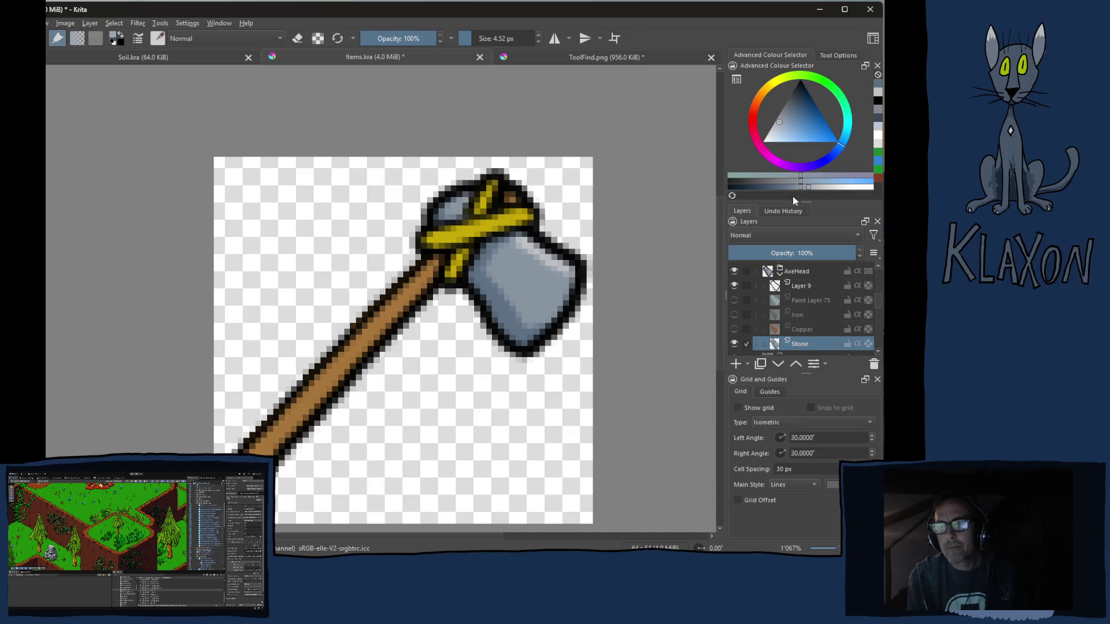
mouse_move(531, 322)
mouse_down()
mouse_move(559, 309)
mouse_move(572, 281)
mouse_up()
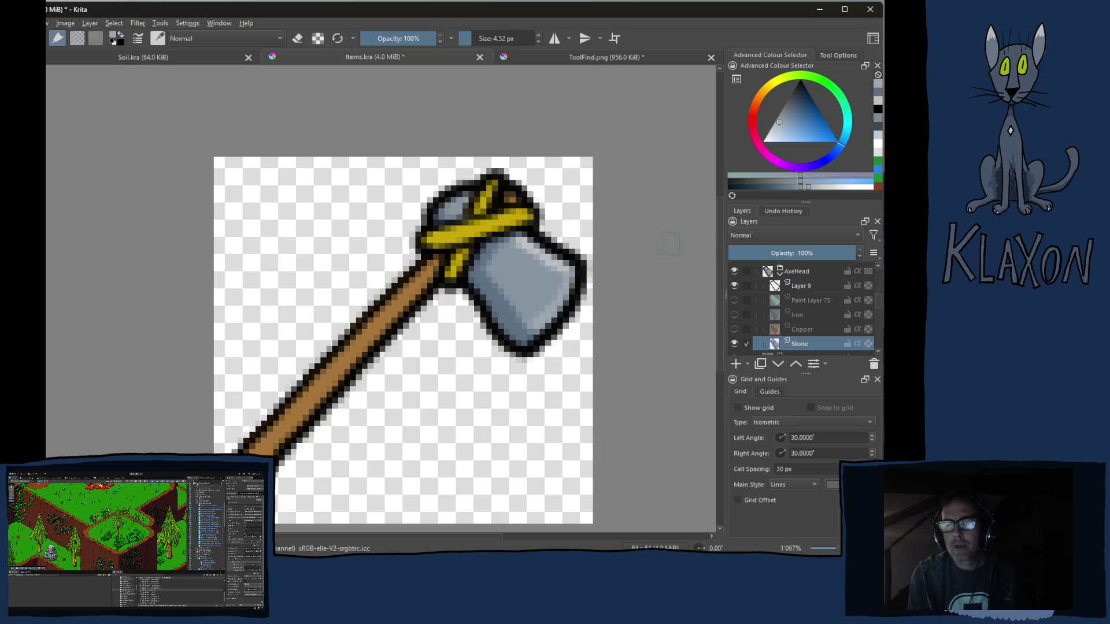
click(735, 330)
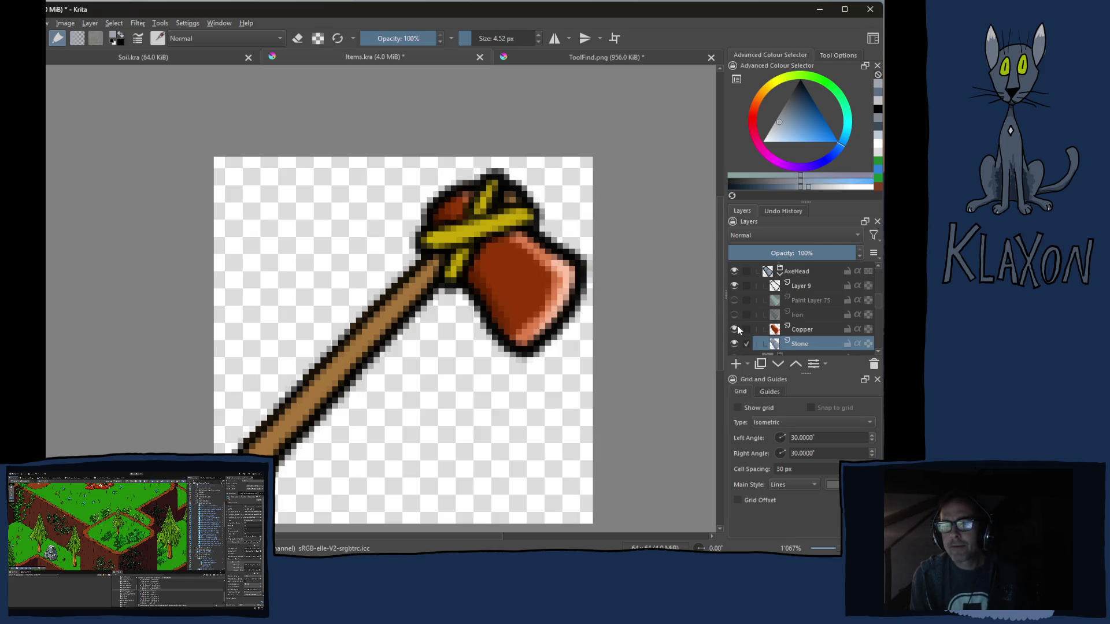
click(734, 329)
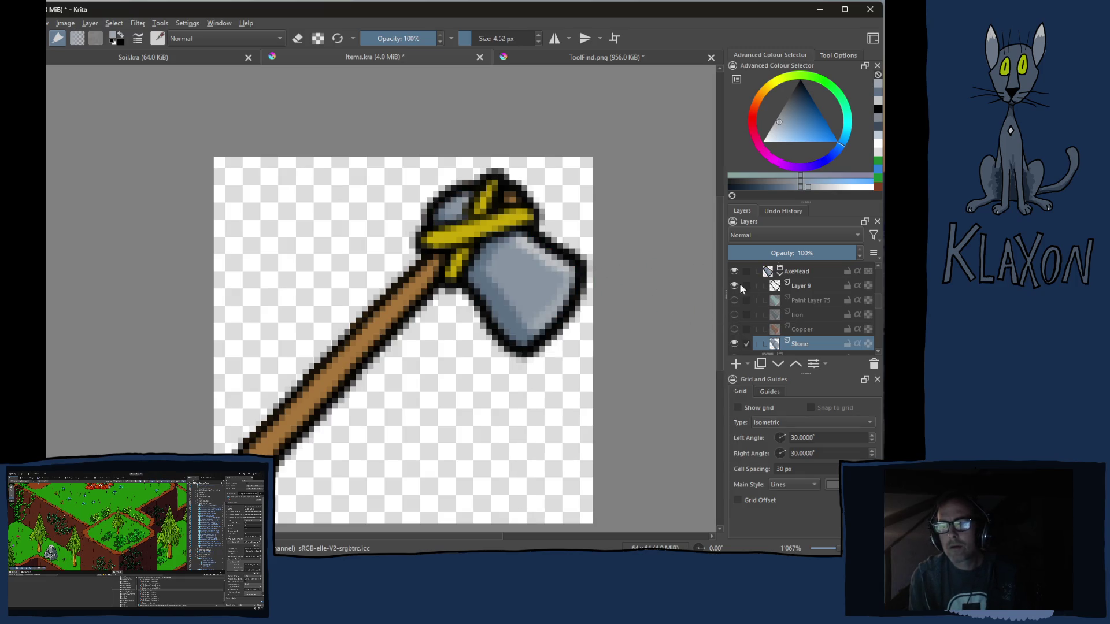
ctrl+click(566, 267)
mouse_move(566, 275)
mouse_down()
mouse_move(571, 292)
mouse_move(535, 338)
mouse_up()
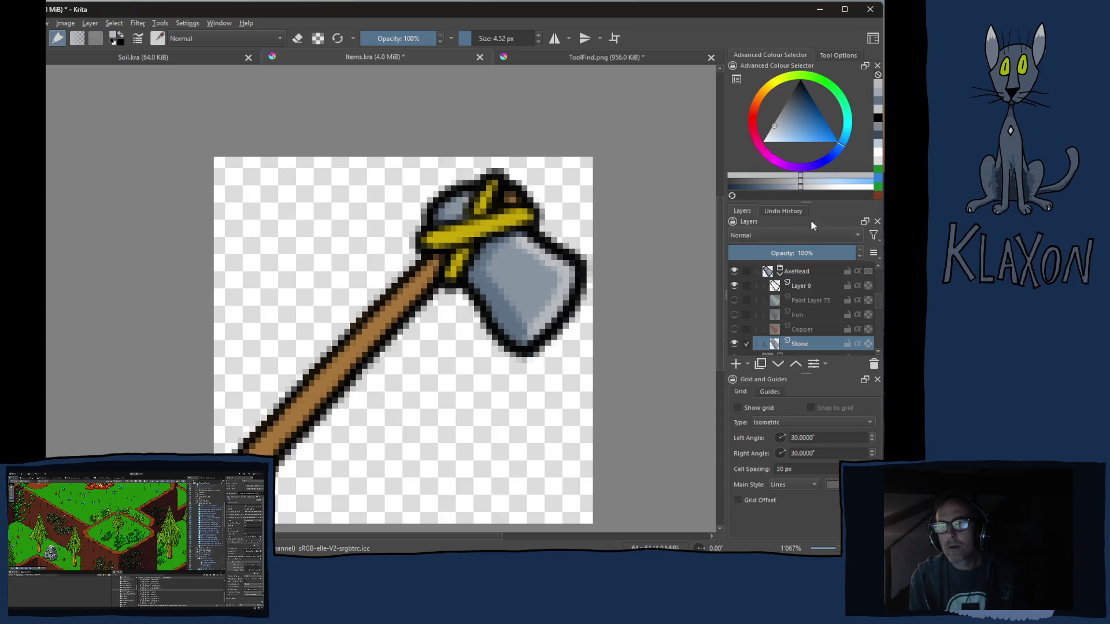
click(834, 187)
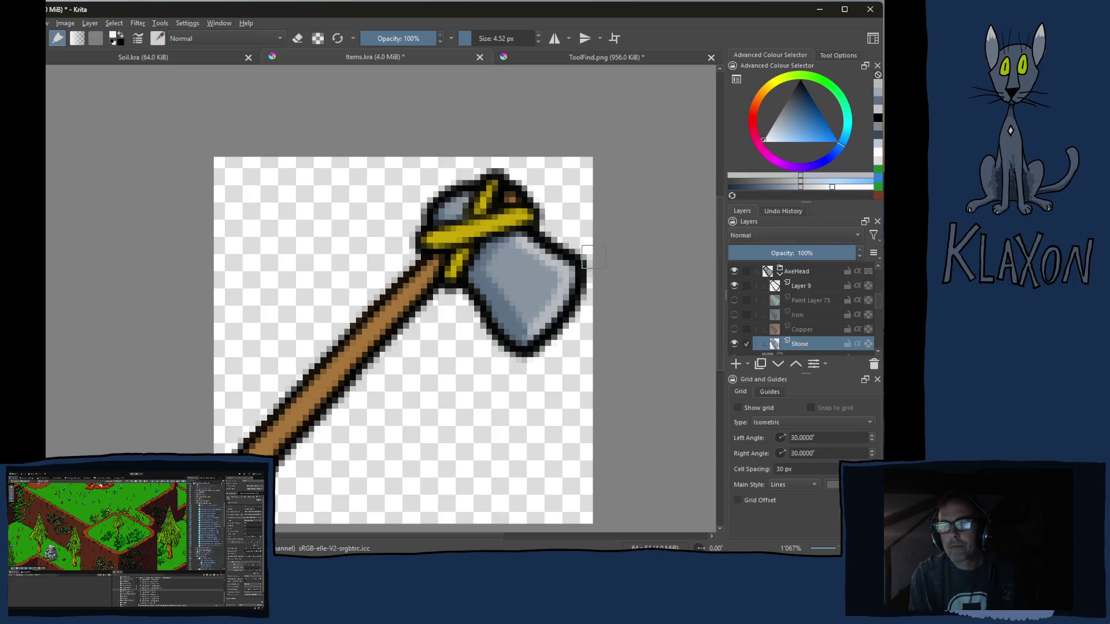
drag(572, 277, 512, 363)
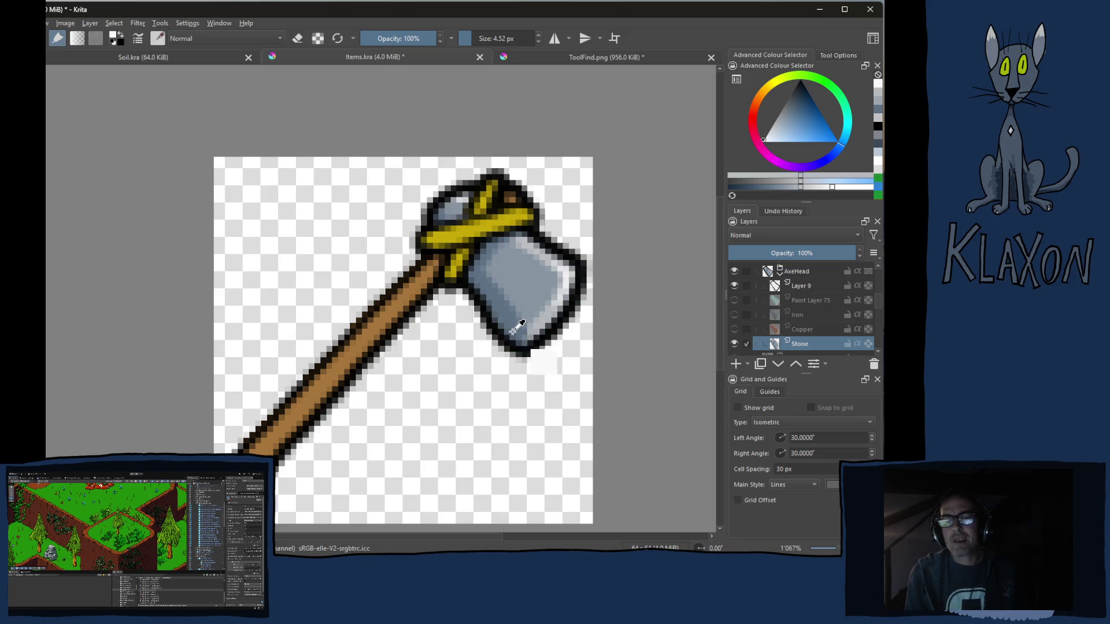
Darken the axe head's tip and lower-right edge with the sampled mid blue-grey.
ctrl+click(505, 334)
click(531, 345)
mouse_move(530, 338)
mouse_down()
mouse_move(563, 308)
mouse_move(528, 293)
mouse_up()
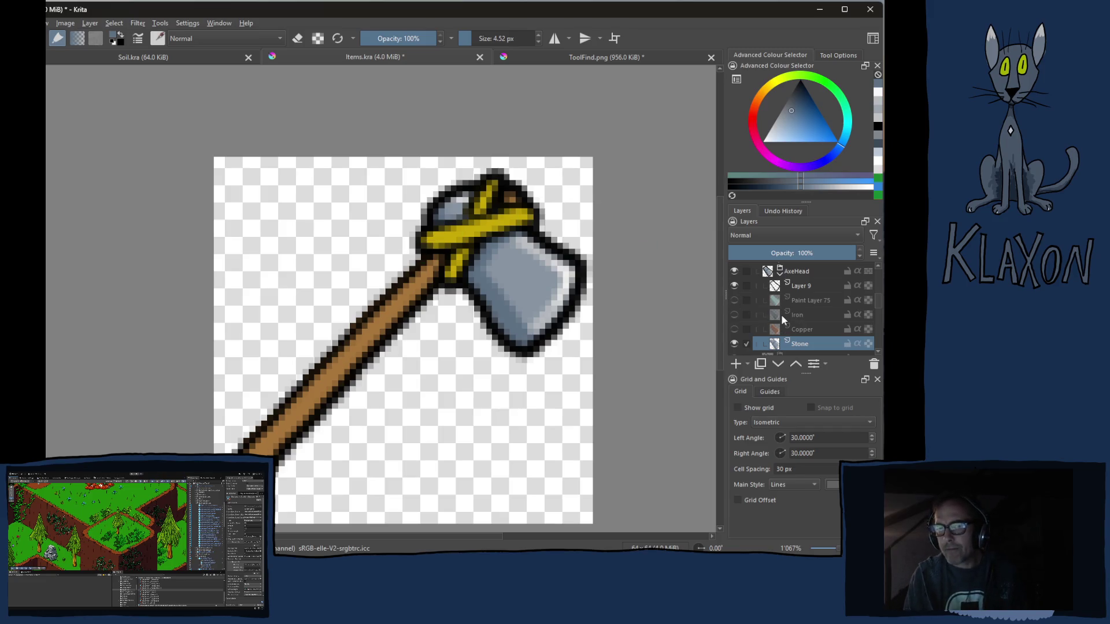
Select Layer 7 in the Handle group and paint a lighter orange stroke along the handle.
scroll(804, 314, down, 2)
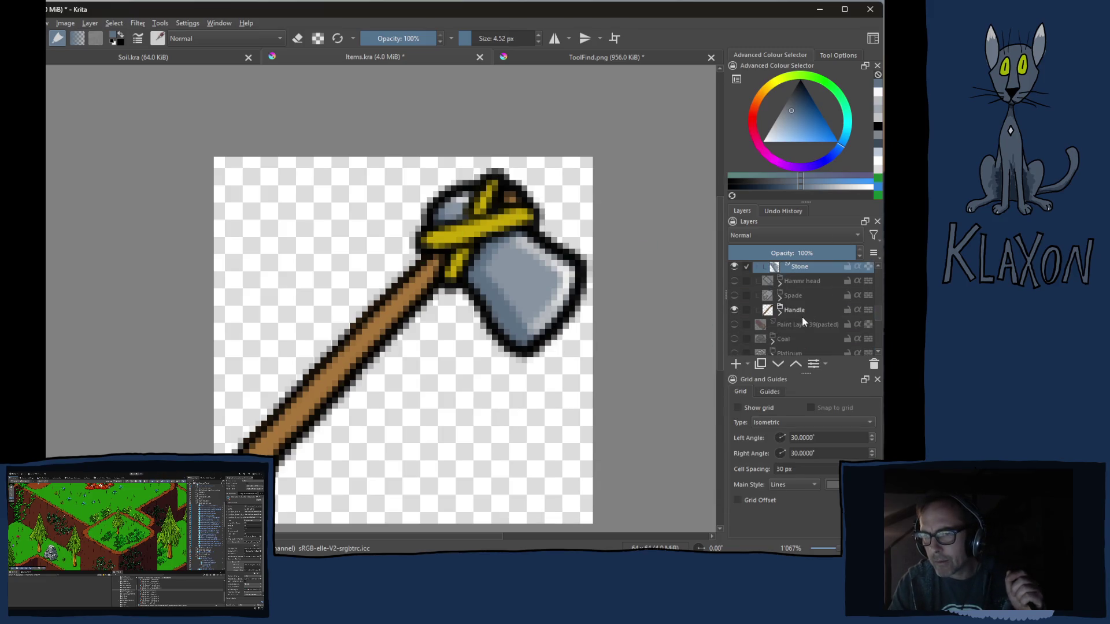
click(781, 311)
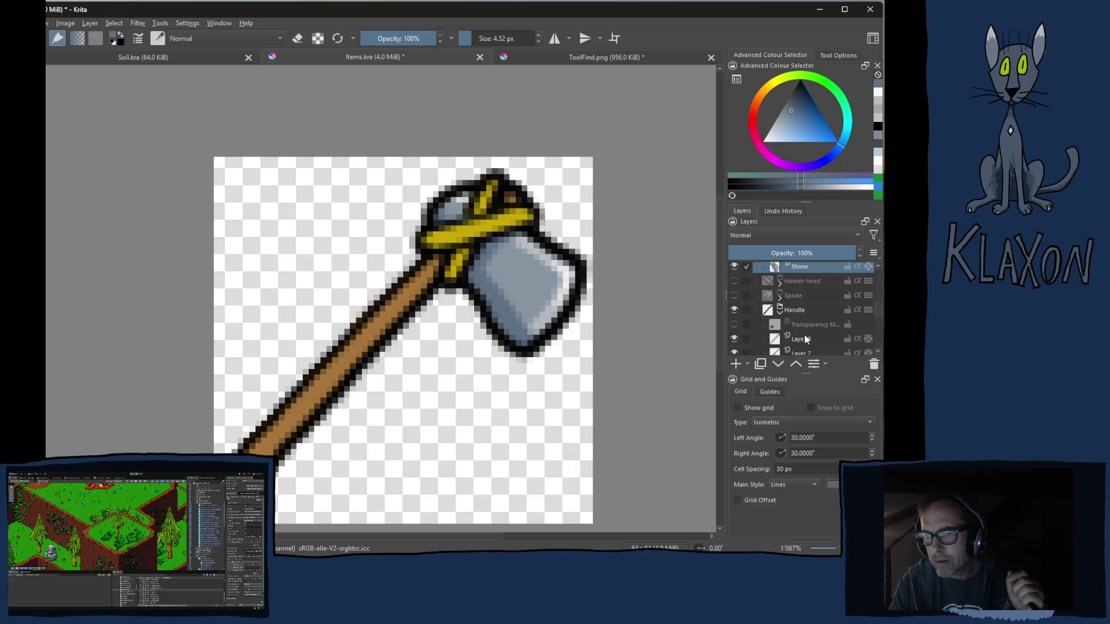
scroll(804, 335, down, 1)
click(799, 314)
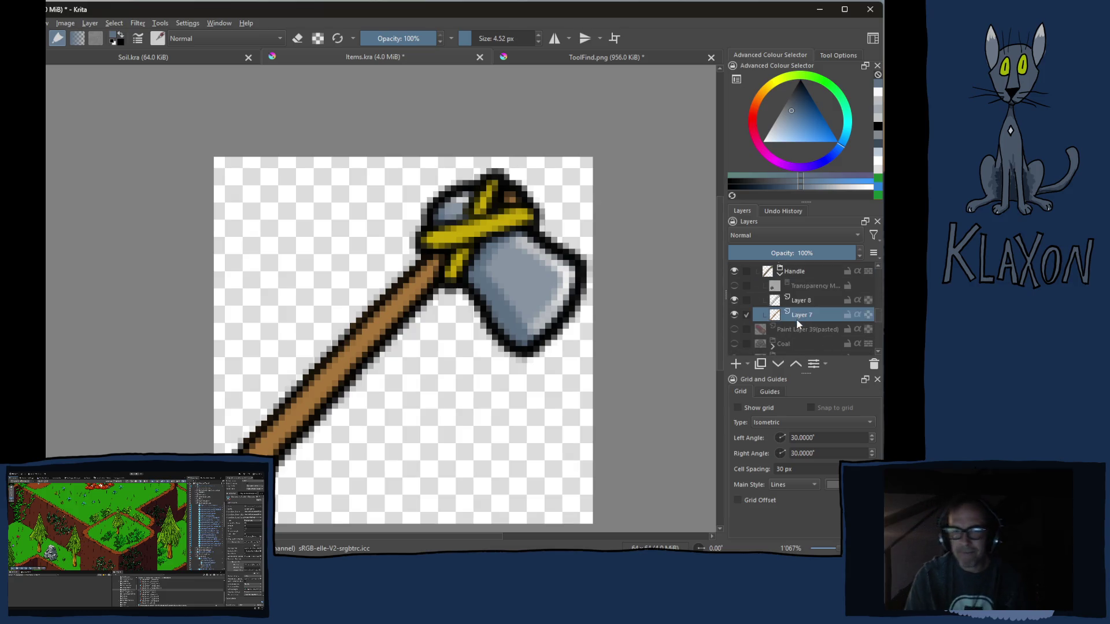
key(ctrl)
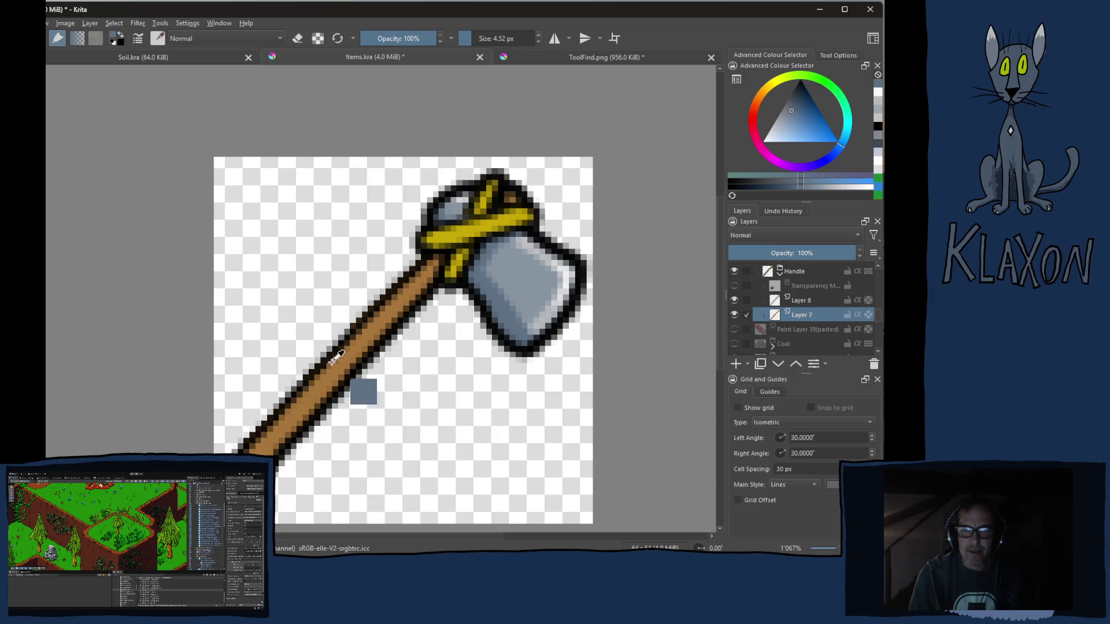
ctrl+click(350, 363)
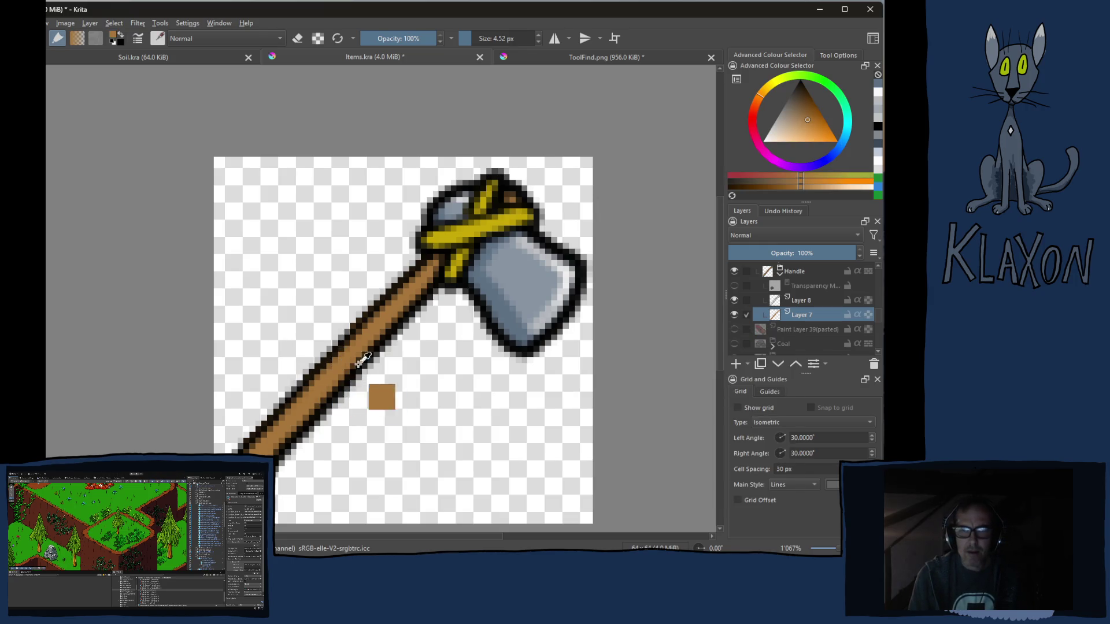
click(778, 185)
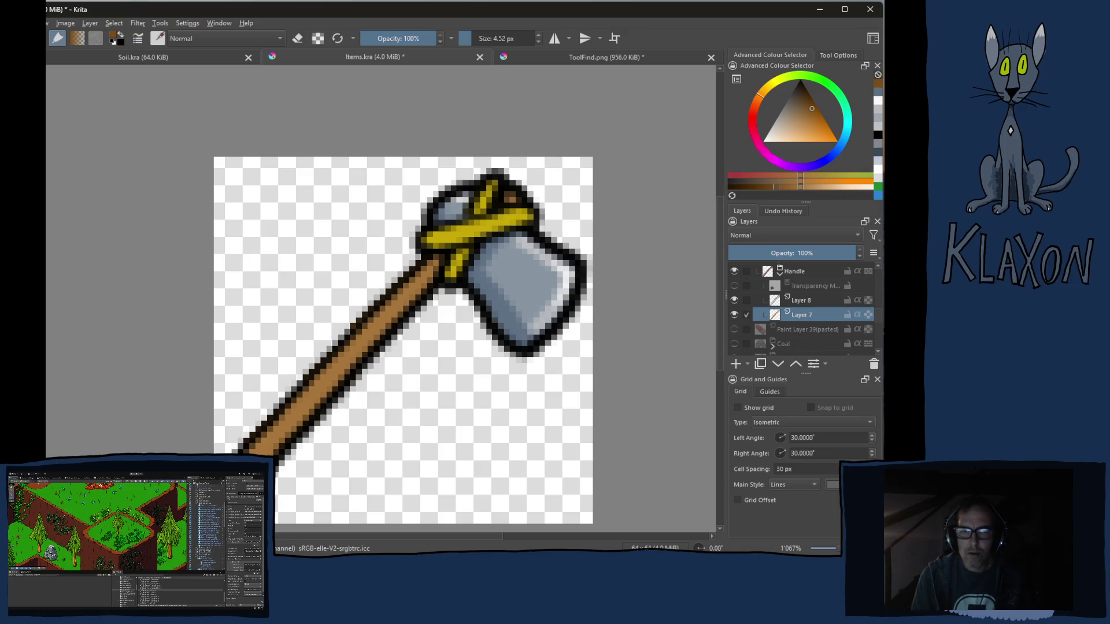
drag(275, 449, 399, 320)
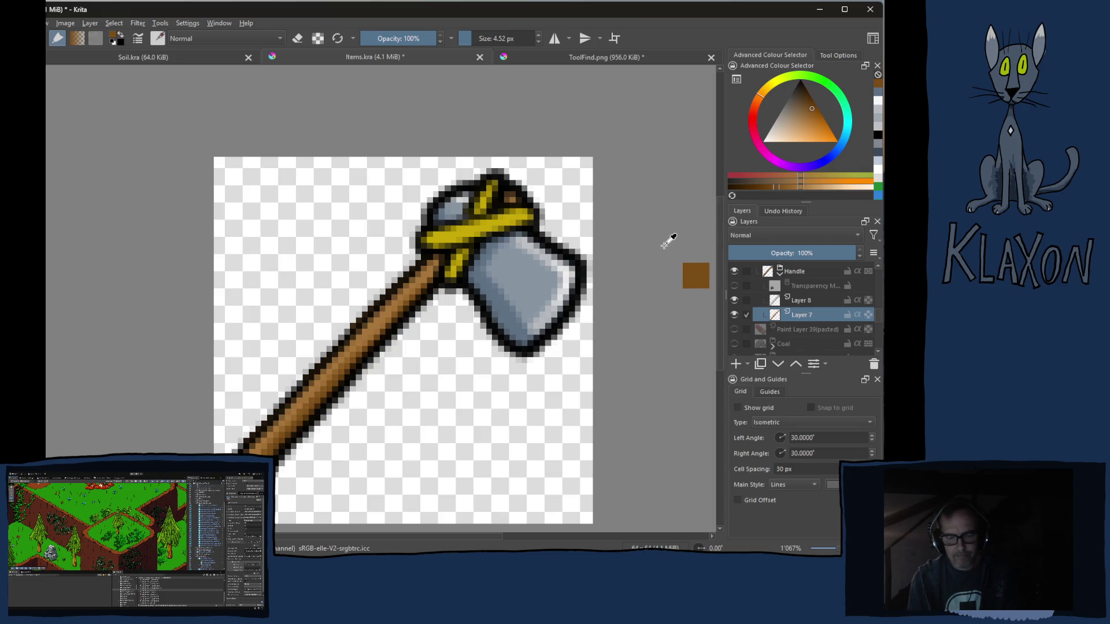
Shade the handle's centre with darker brown strokes.
key(ctrl)
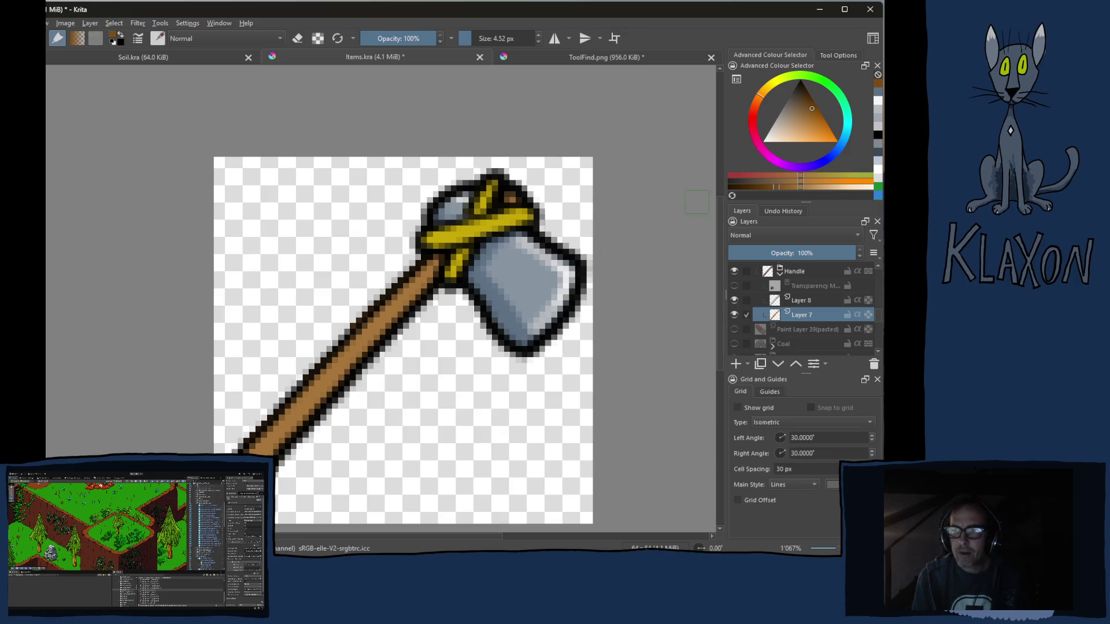
click(758, 187)
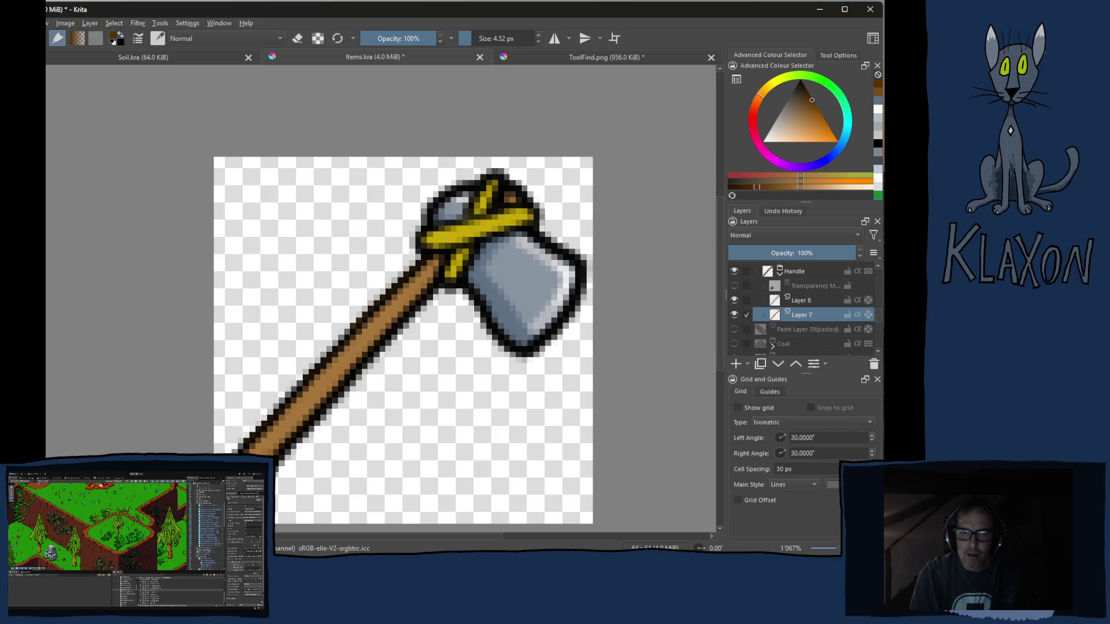
drag(262, 455, 450, 265)
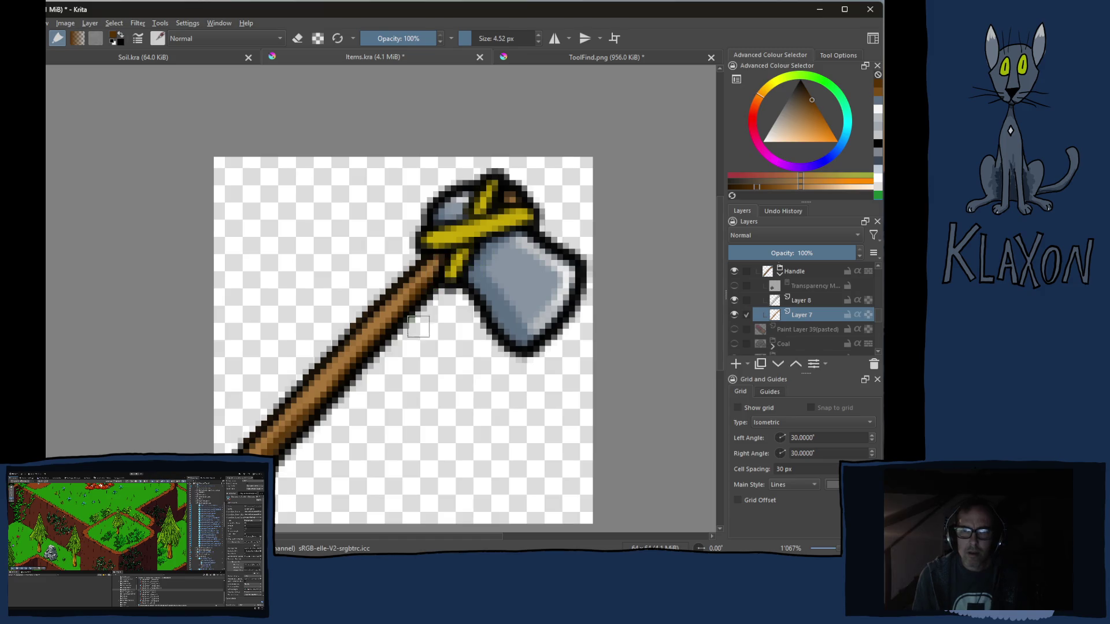
drag(315, 411, 341, 380)
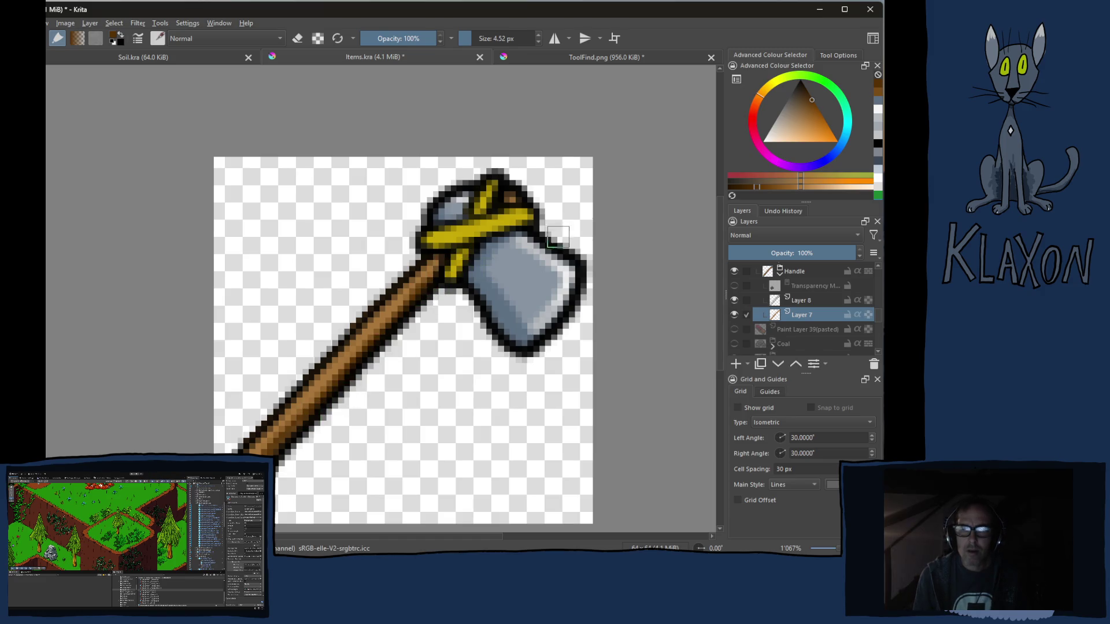
Add a light peach highlight along the handle, then eyedrop the rope's yellow.
click(848, 187)
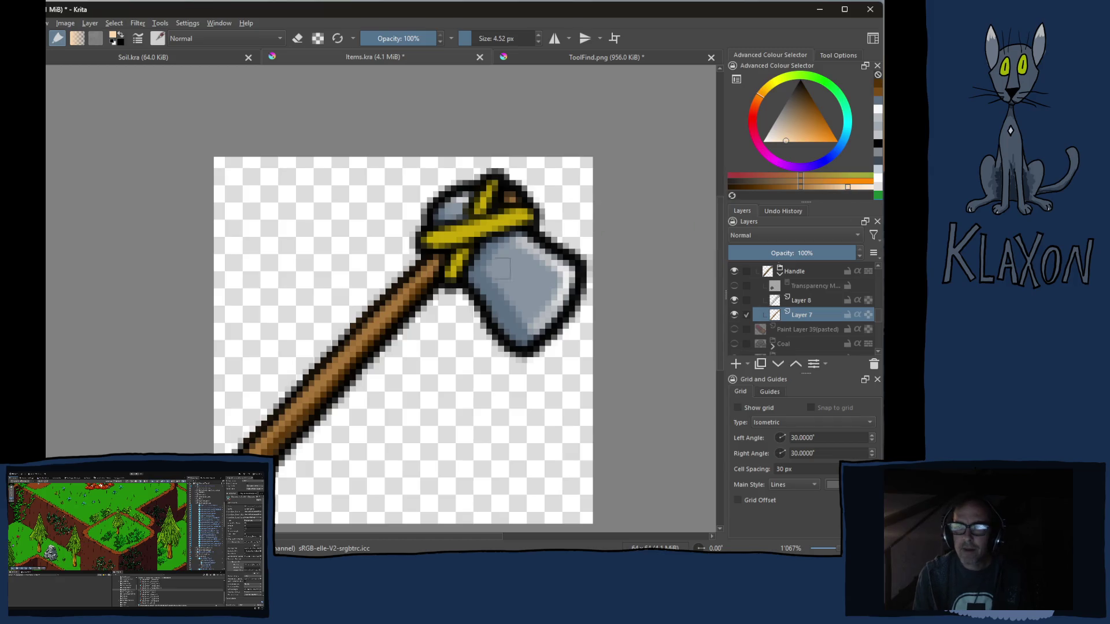
drag(270, 425, 443, 256)
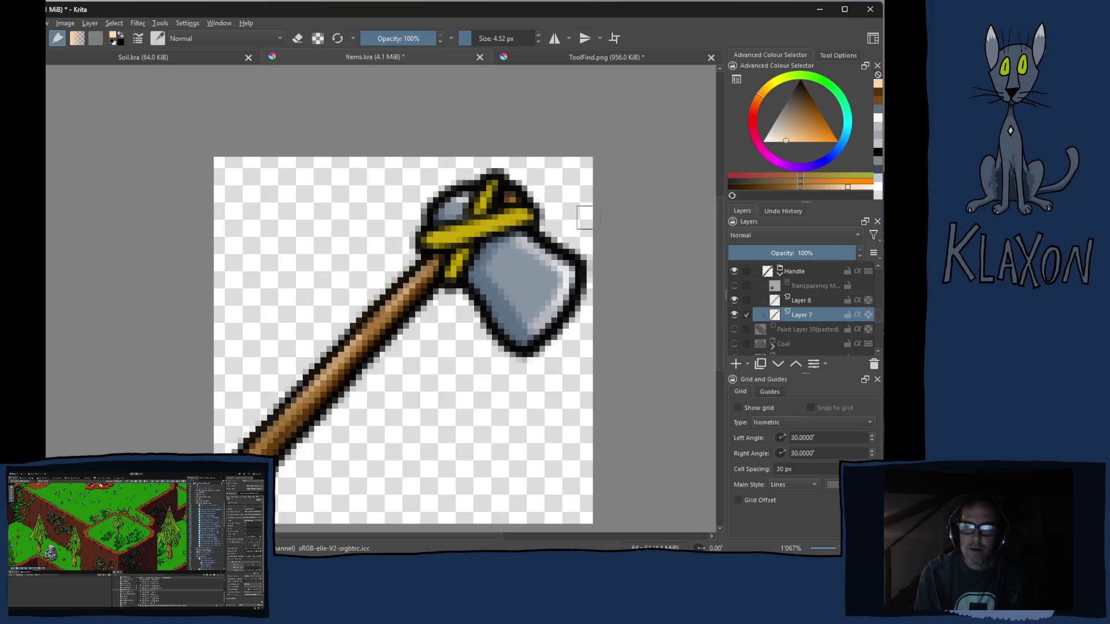
key(ctrl)
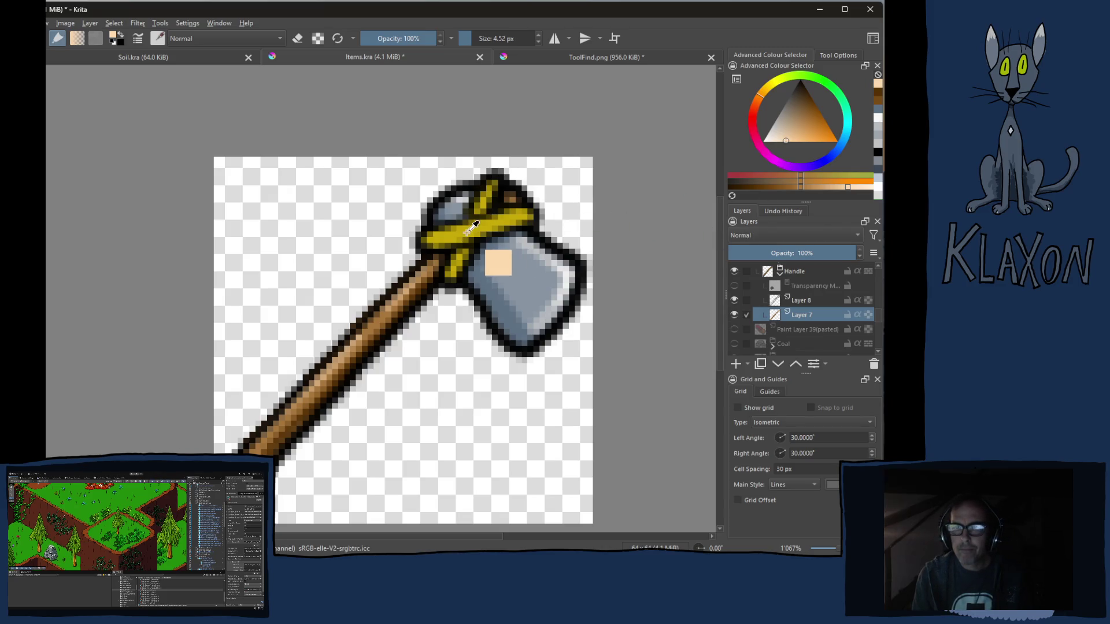
ctrl+click(480, 224)
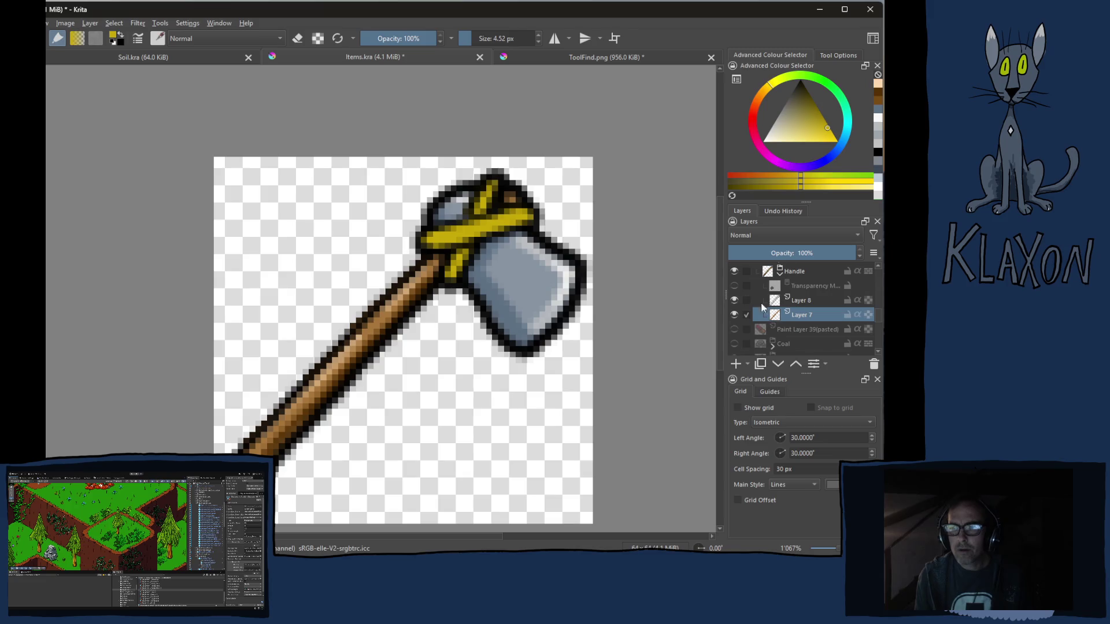
scroll(817, 295, up, 3)
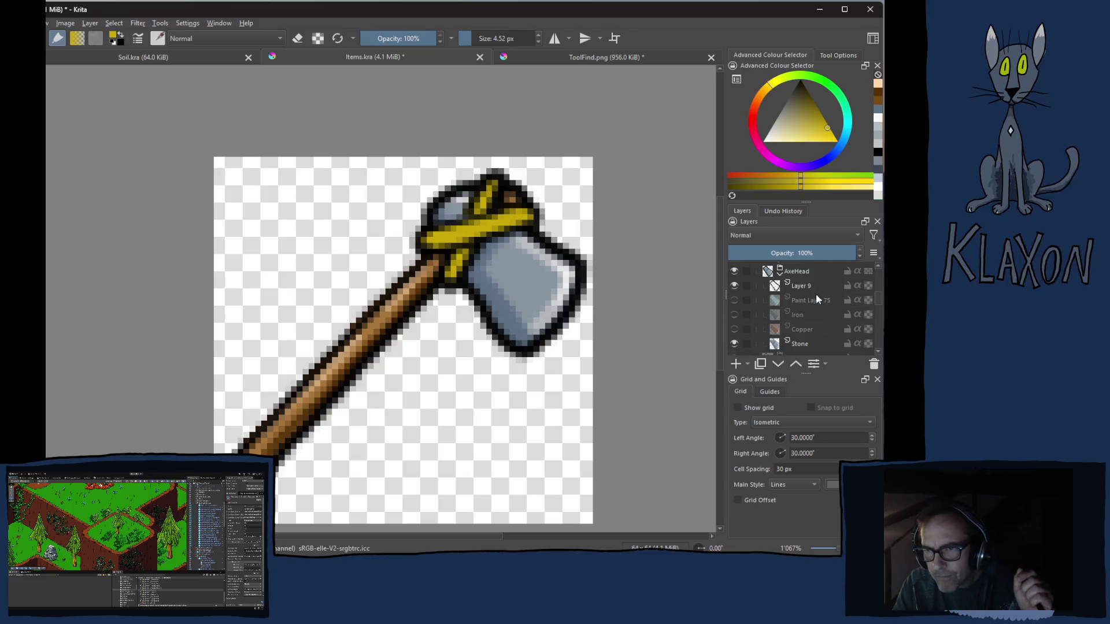
Expand the Rope group and select its Layer 12 for painting.
scroll(813, 294, up, 3)
click(779, 296)
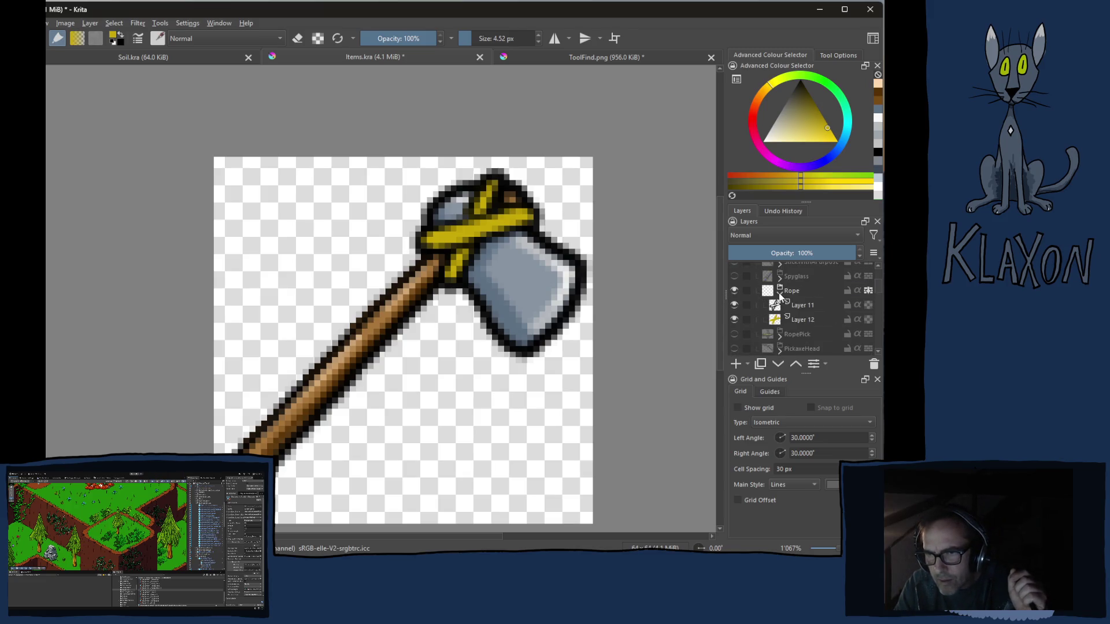
click(794, 320)
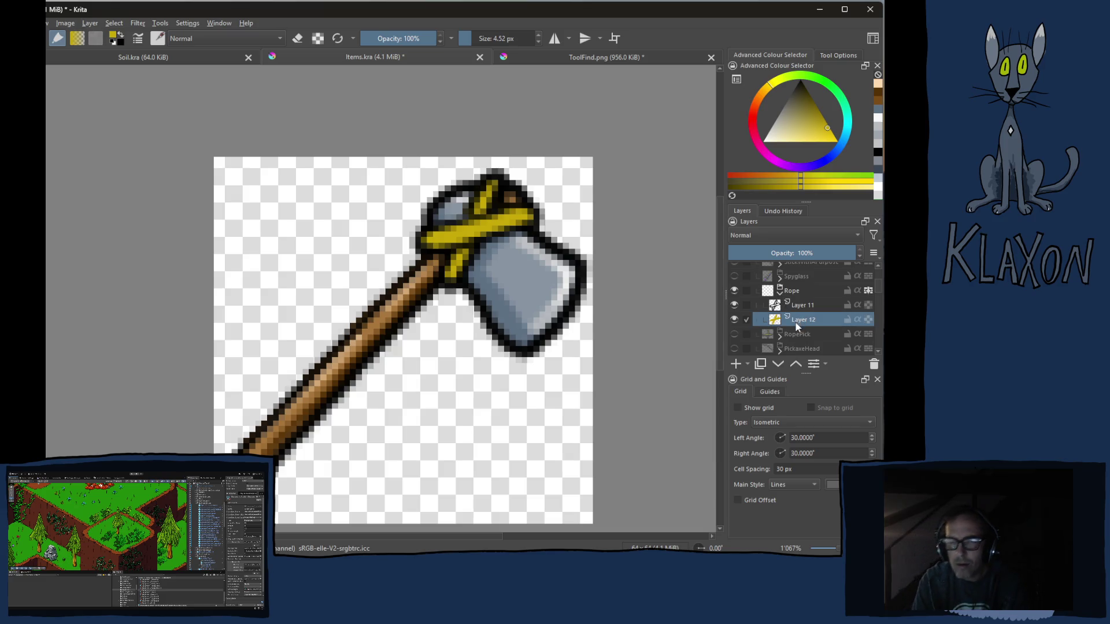
mouse_move(798, 327)
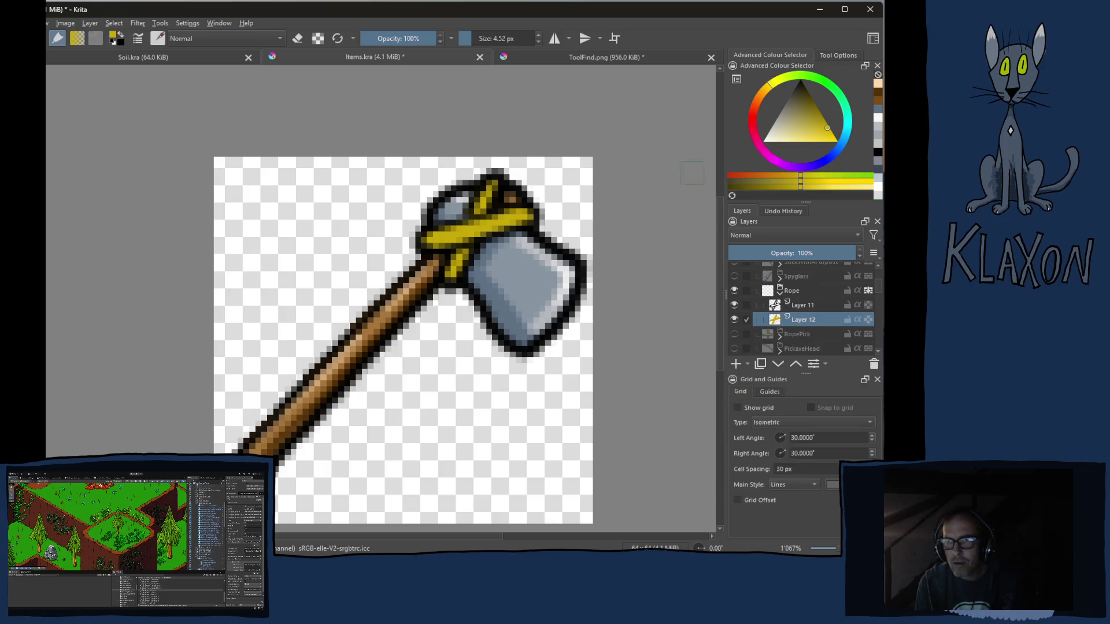
Shade the rope with a darker olive stroke and a bright yellow dab, then begin a PNG export.
click(752, 185)
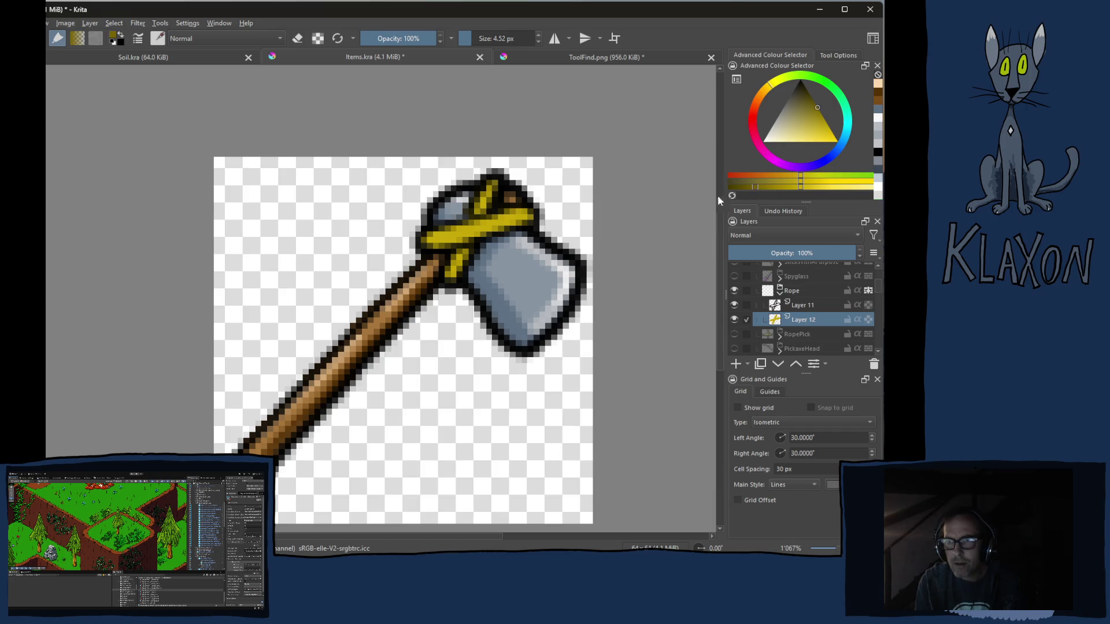
mouse_move(457, 243)
mouse_down()
mouse_move(510, 224)
mouse_move(501, 232)
mouse_up()
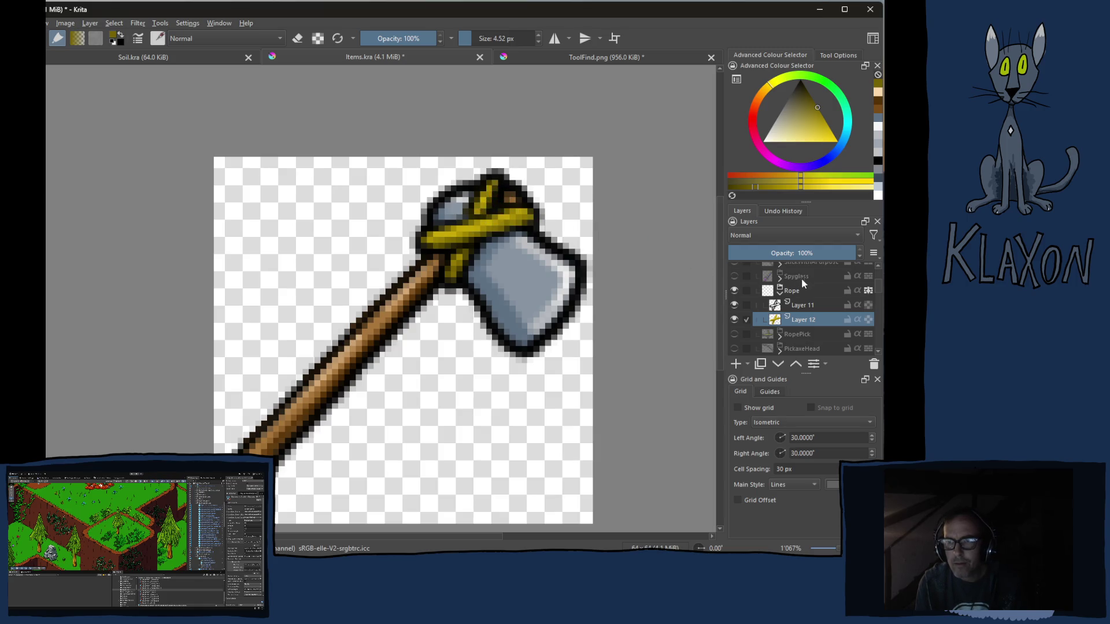
click(876, 190)
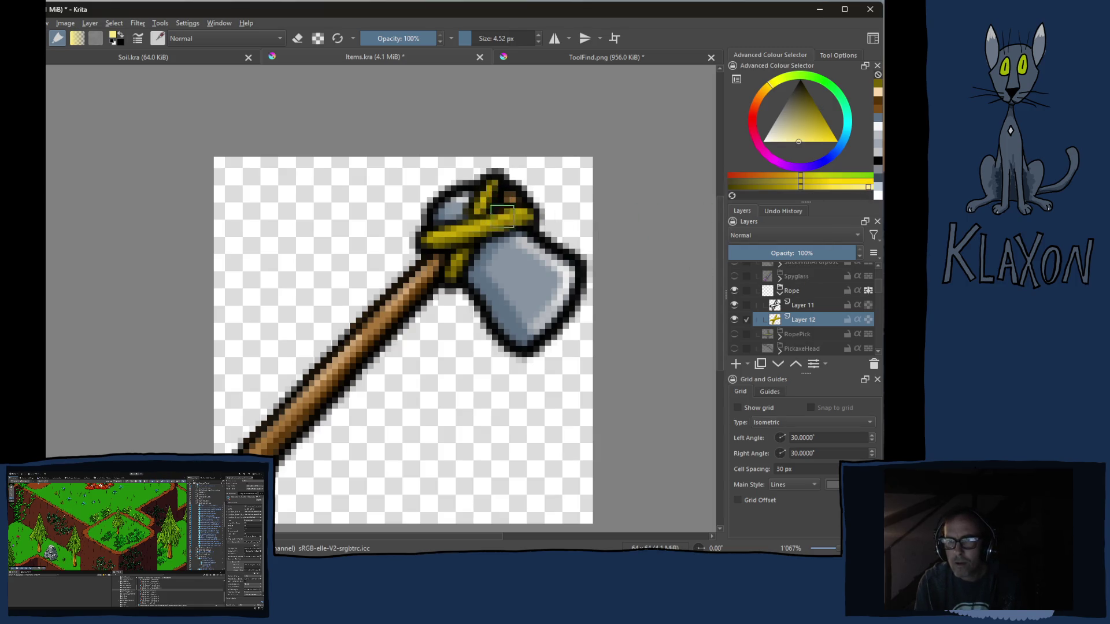
click(433, 238)
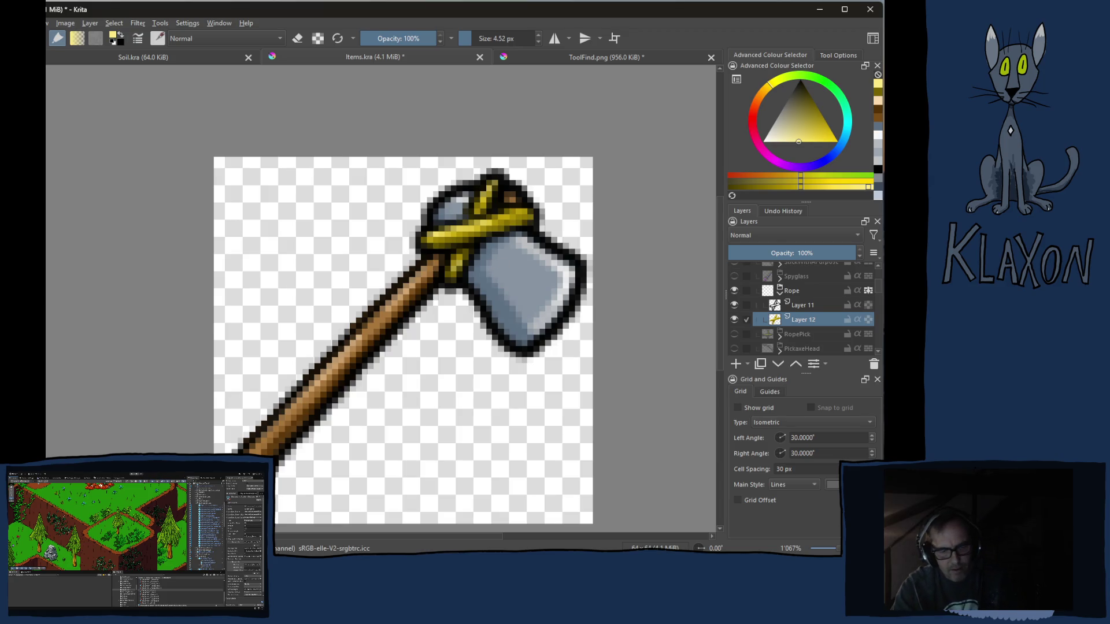
key(ctrl+shift+e)
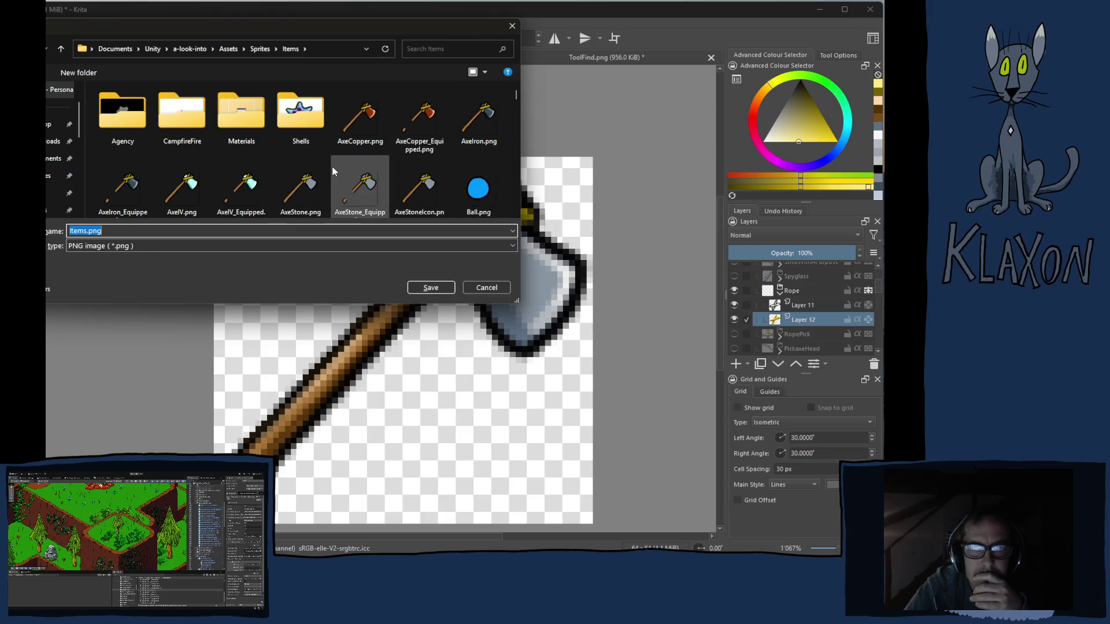
Export the image over AxeStone.png, confirming the overwrite and PNG options.
click(301, 185)
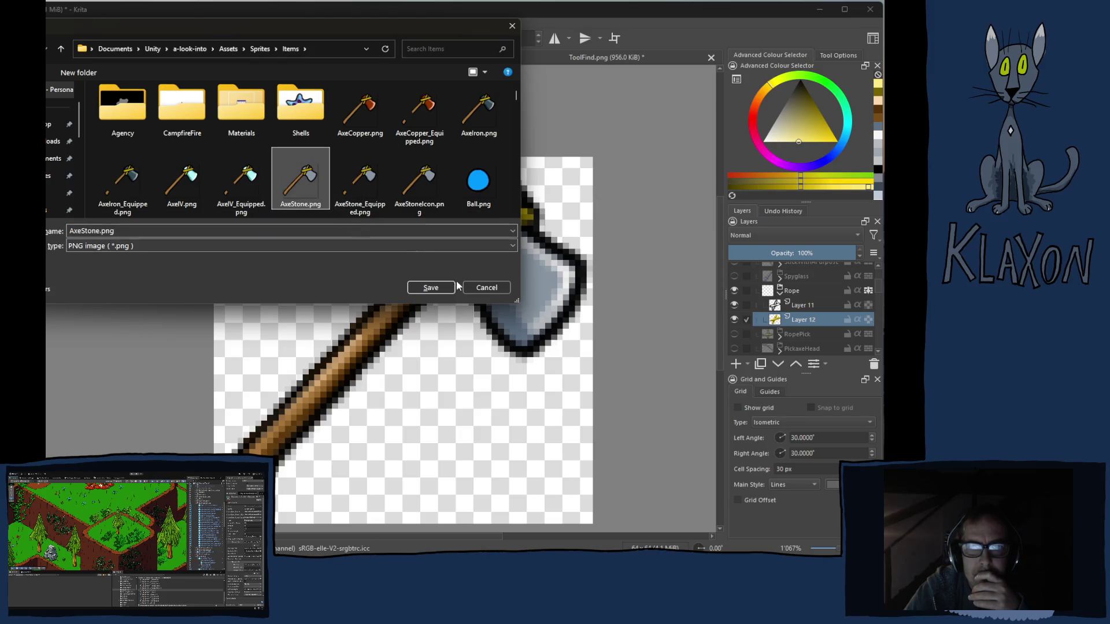
click(425, 289)
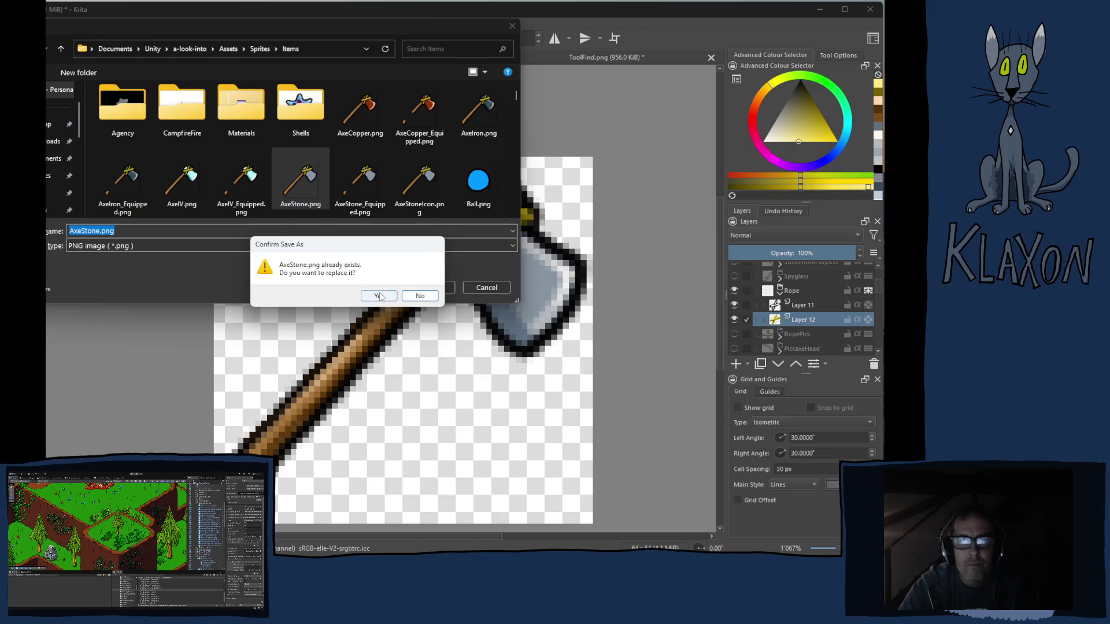
click(373, 291)
click(497, 407)
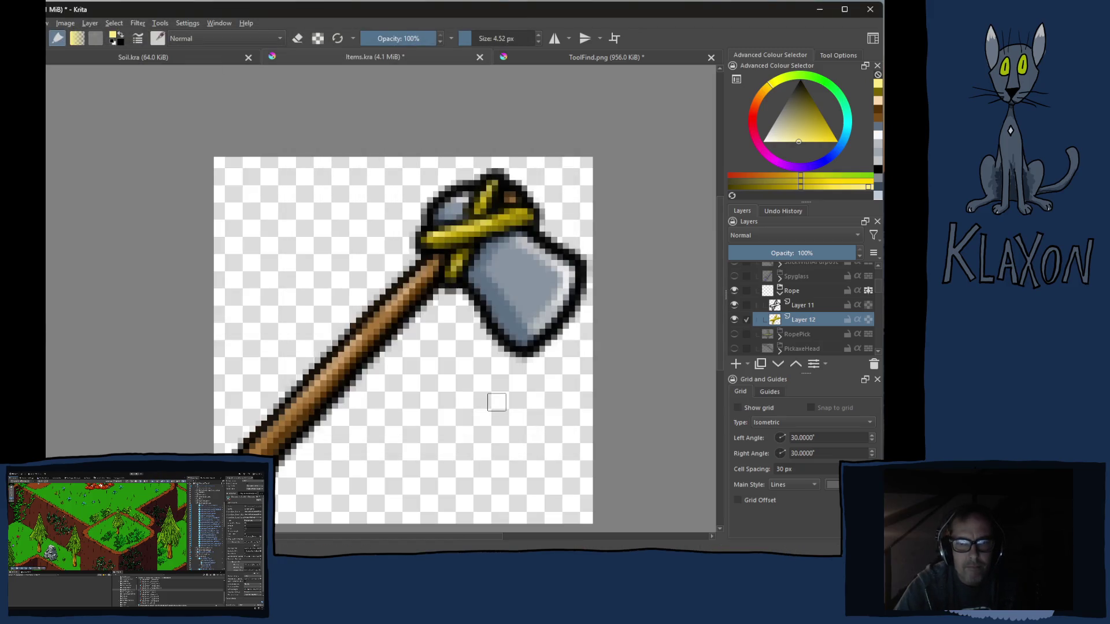
Export it again over AxeStoneIcon.png, confirming the overwrite and PNG options.
key(ctrl+shift+e)
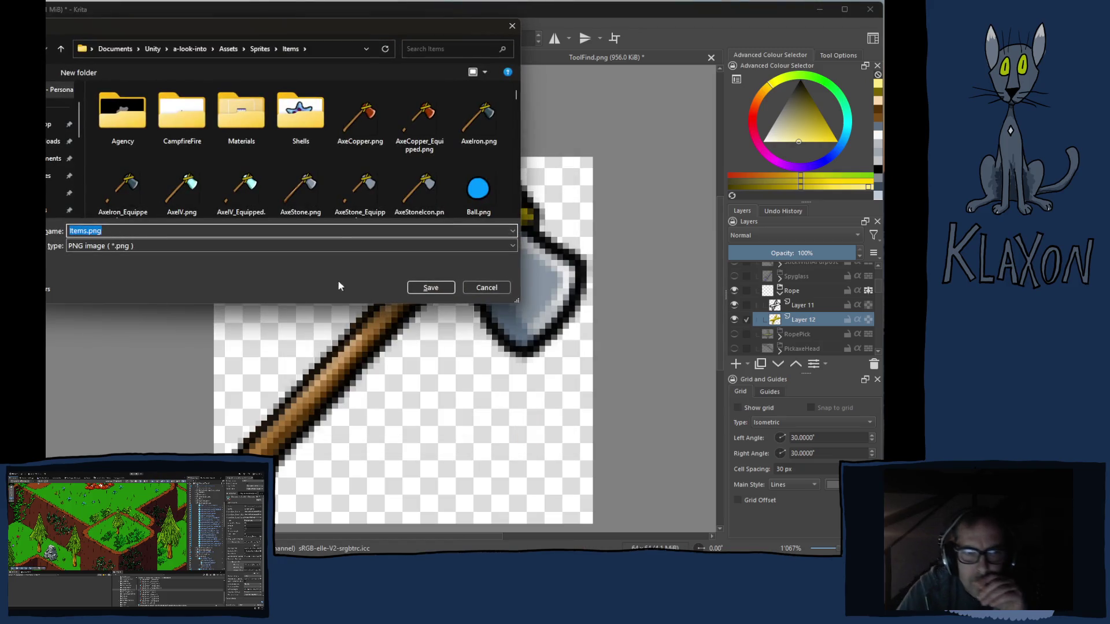
click(419, 191)
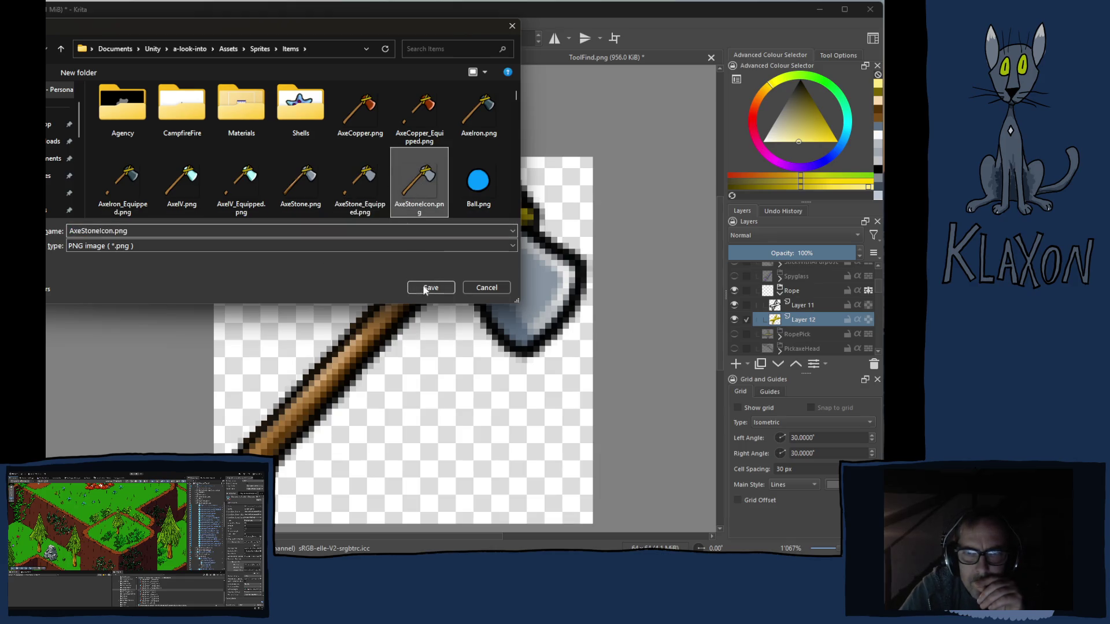
click(431, 287)
click(395, 297)
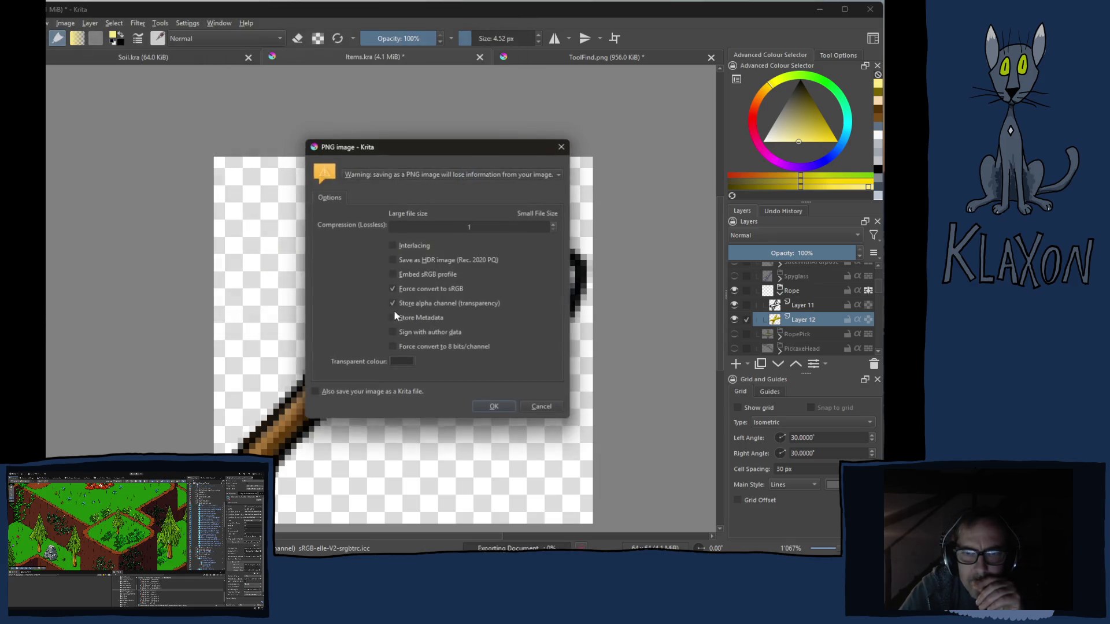
click(486, 407)
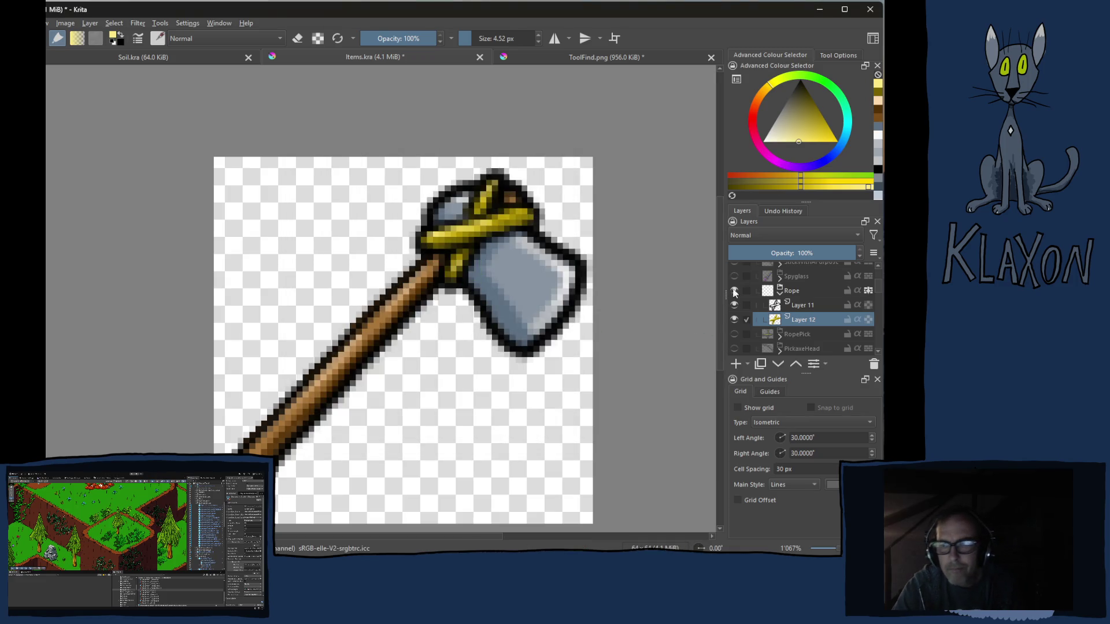
Collapse the Rope group and enable the Handle's transparency mask to shorten the handle.
click(780, 292)
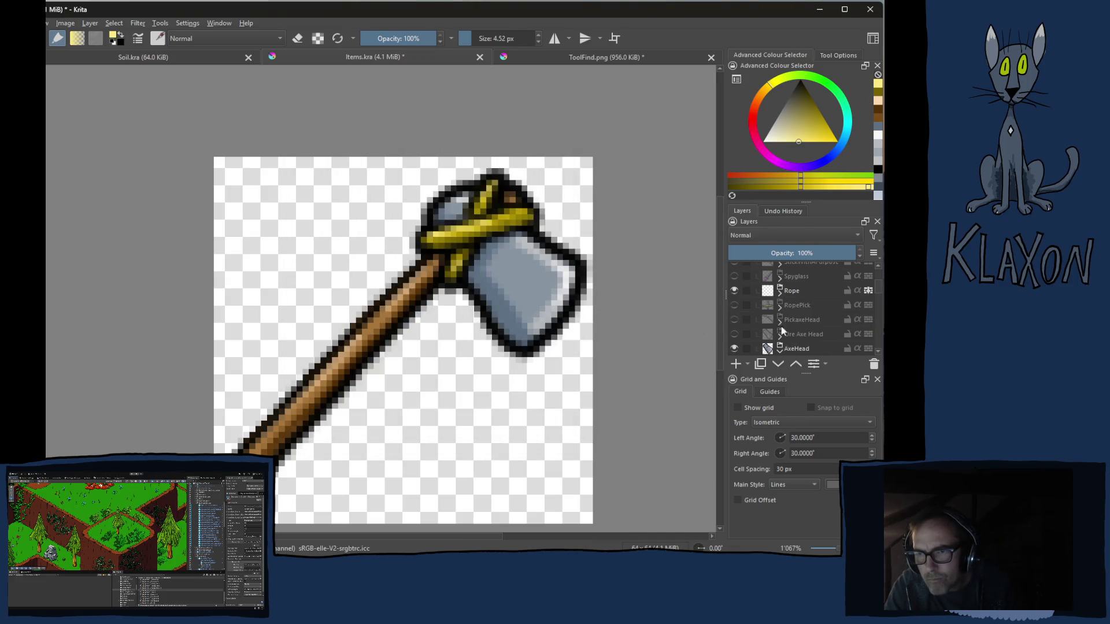
scroll(786, 329, down, 1)
scroll(792, 333, down, 2)
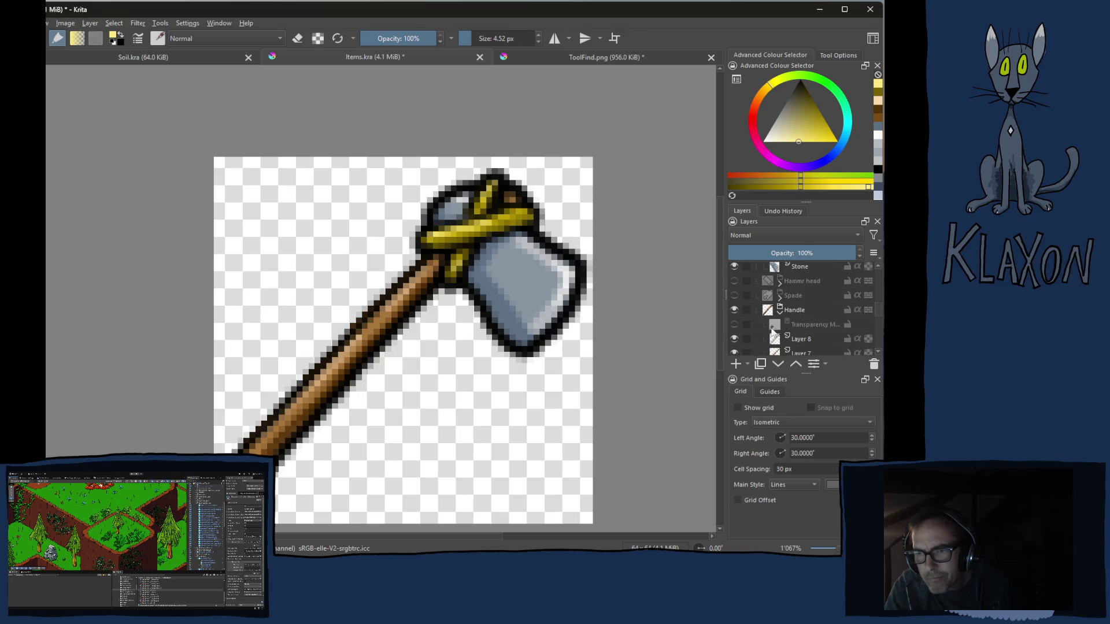
click(735, 325)
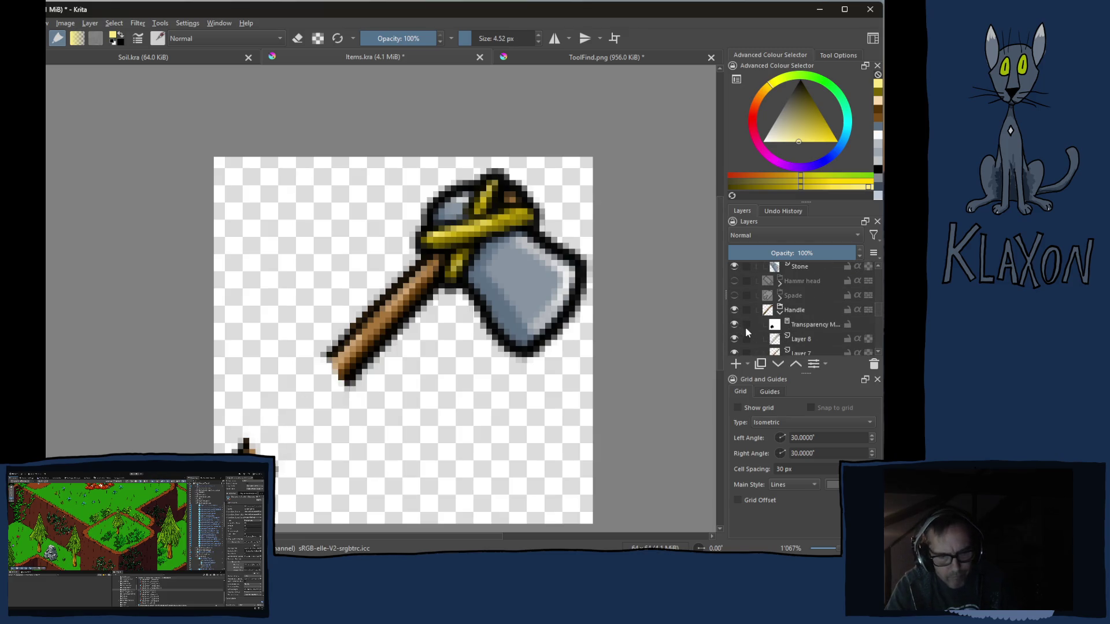
Export the short-handled axe over AxeStone_Equipped.png, then switch to the browser.
key(ctrl+shift+e)
click(364, 193)
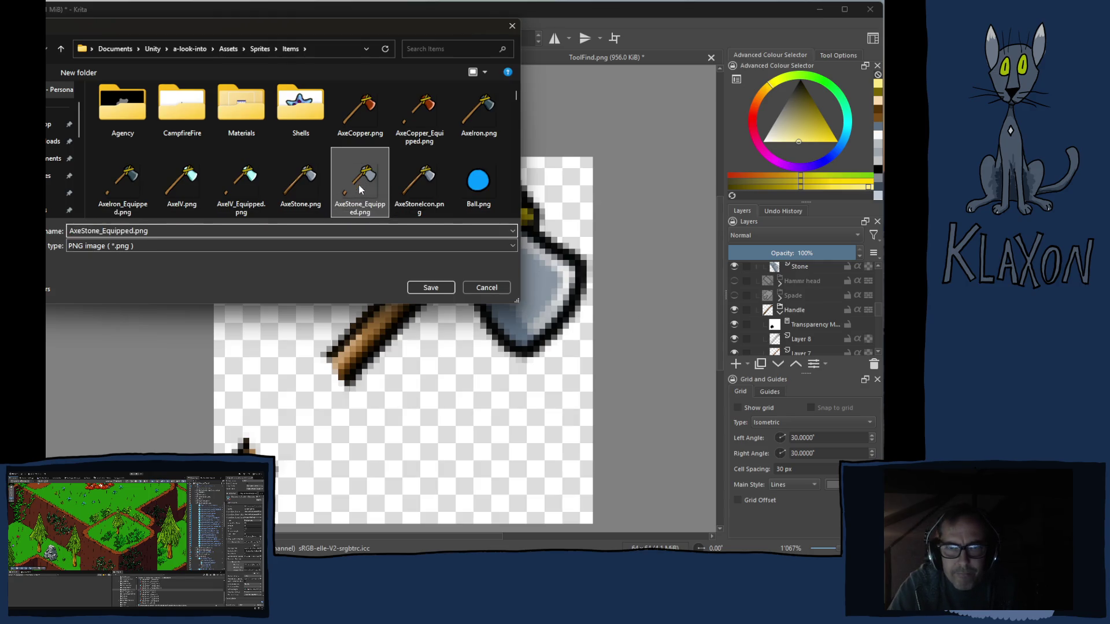
click(431, 288)
click(380, 296)
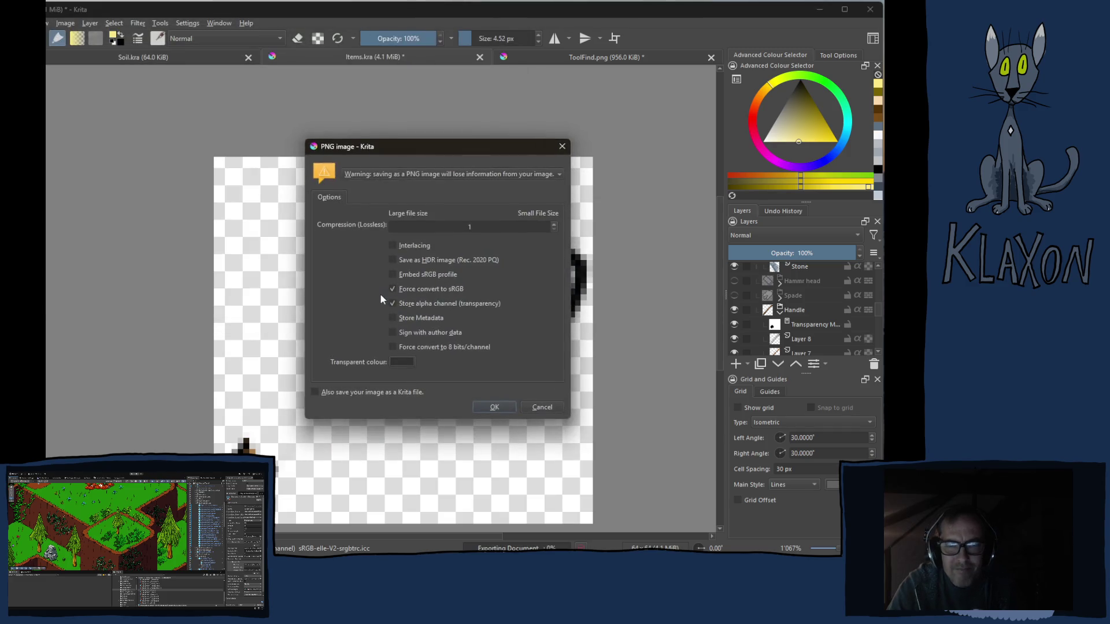
click(495, 408)
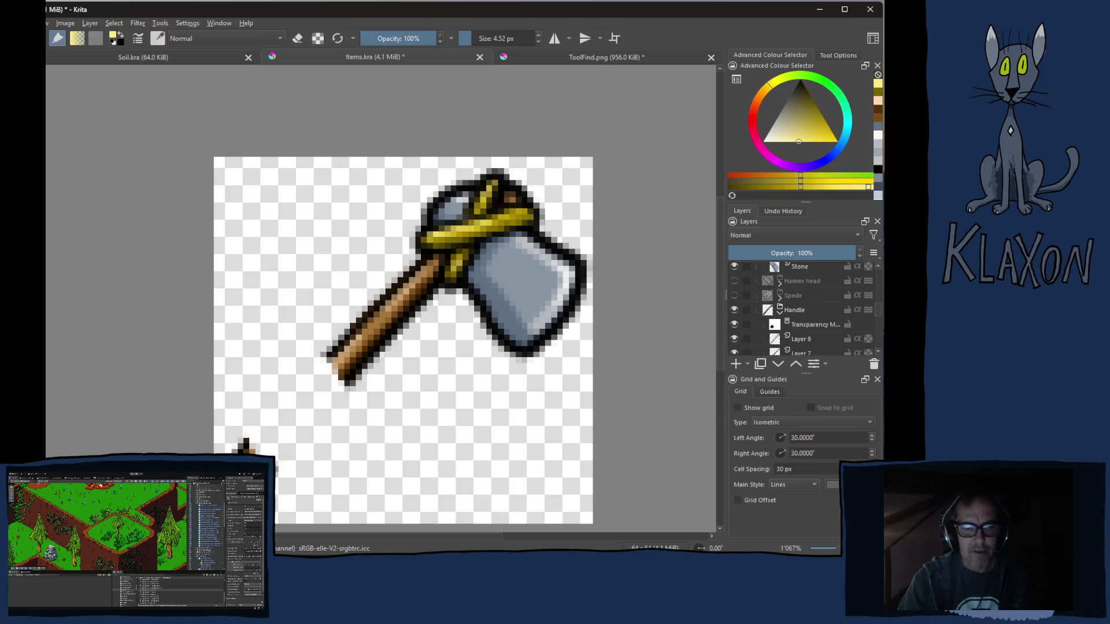
key(alt+Tab)
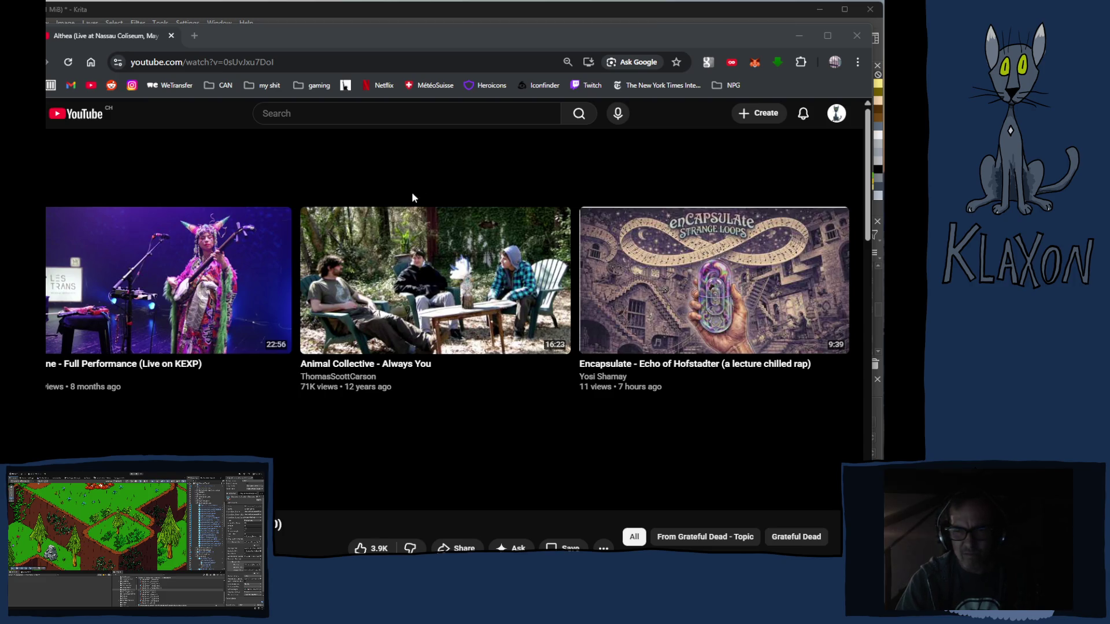
Focus the YouTube browser window and maximize it to fill the screen.
click(573, 30)
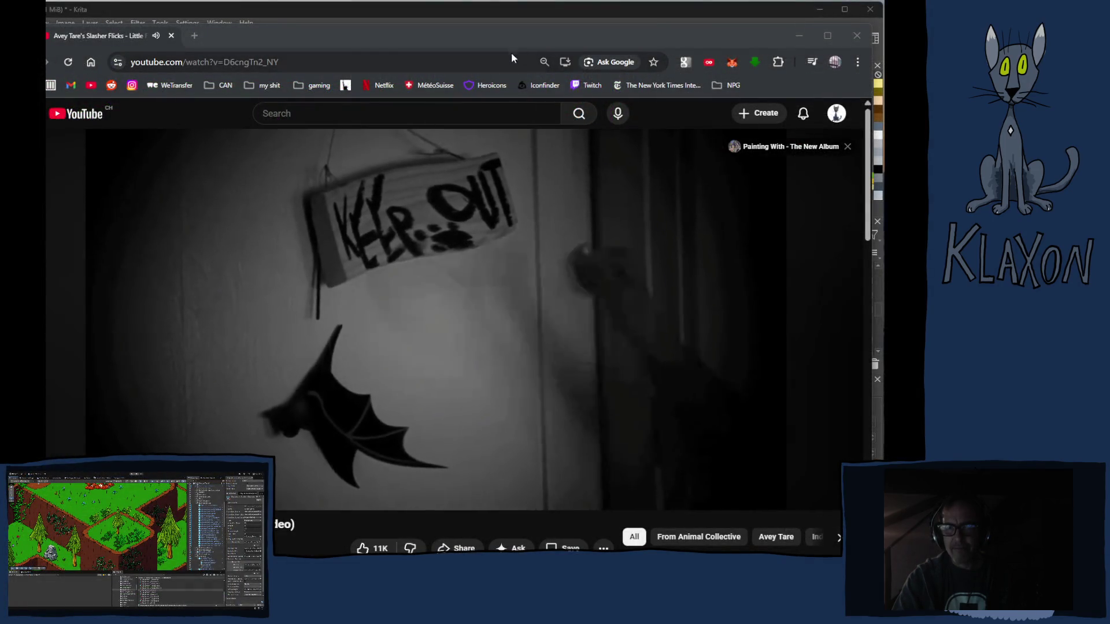
double_click(470, 40)
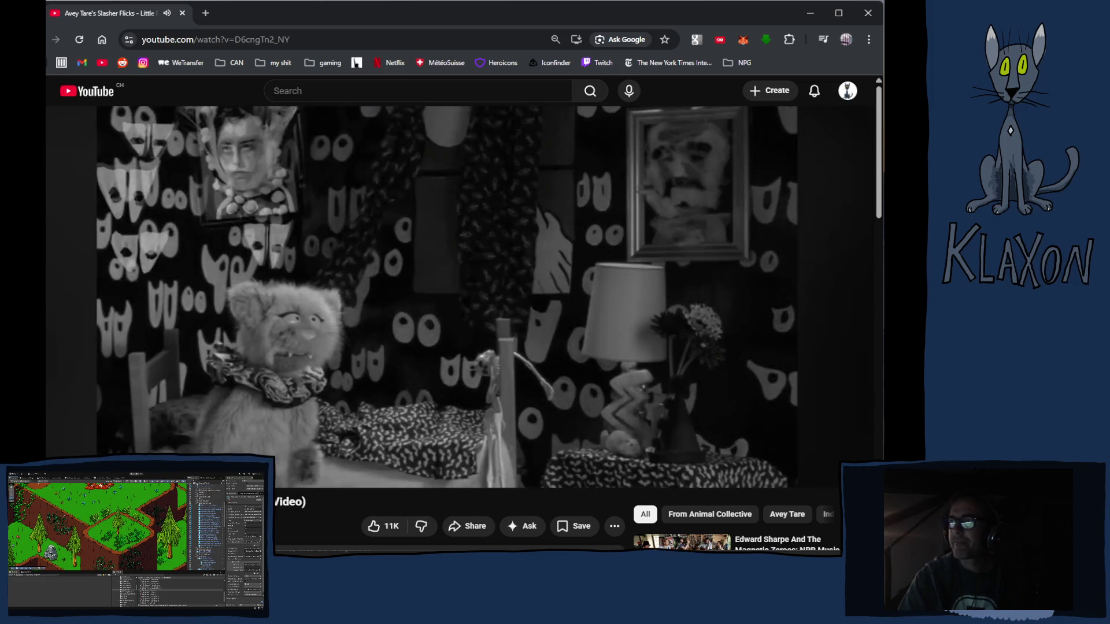
click(302, 26)
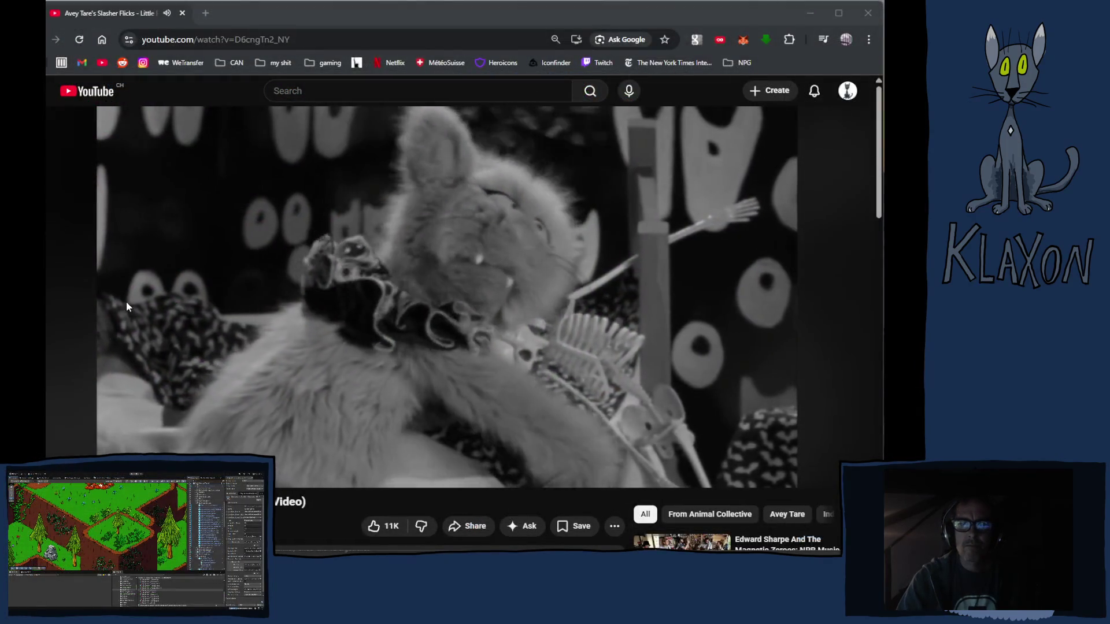
click(515, 12)
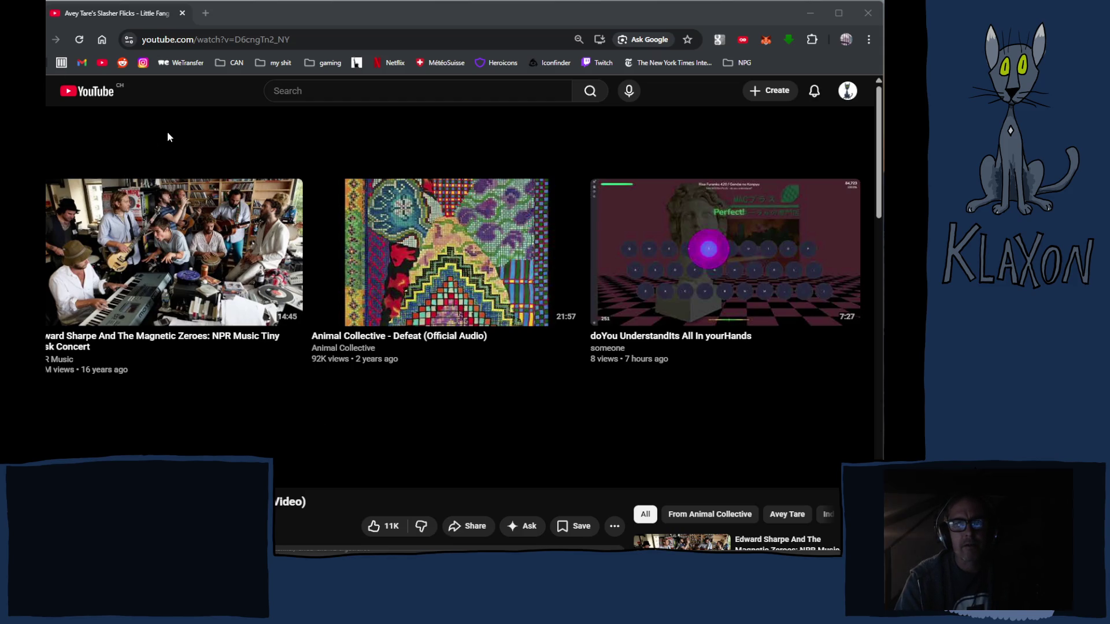
click(810, 13)
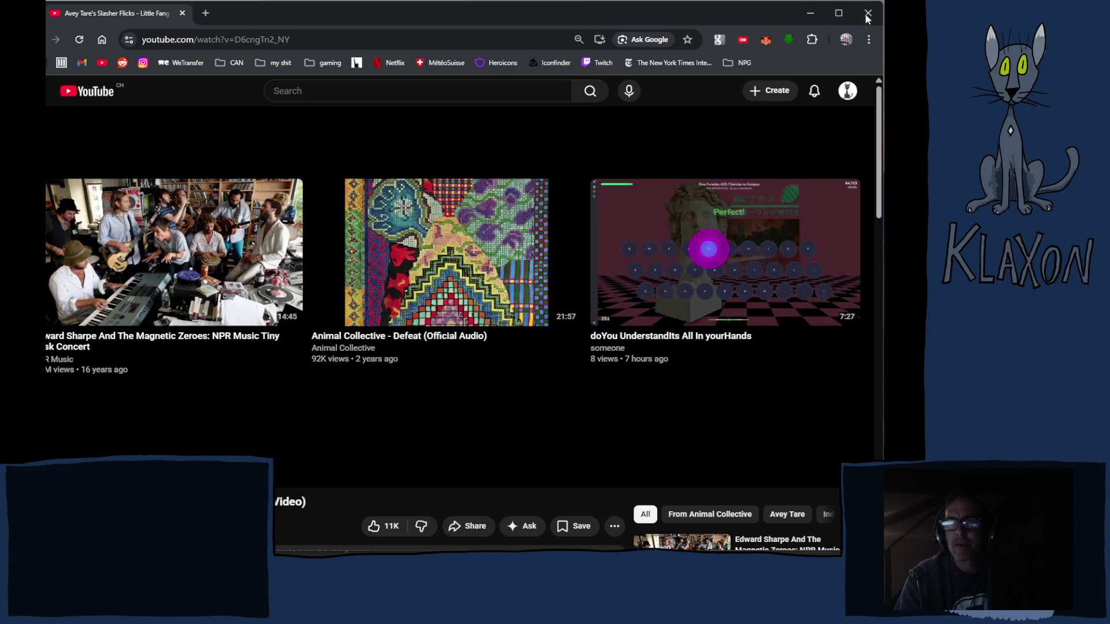
Close Krita, saving Items.kra but cancelling for ToolFind.png.
click(870, 9)
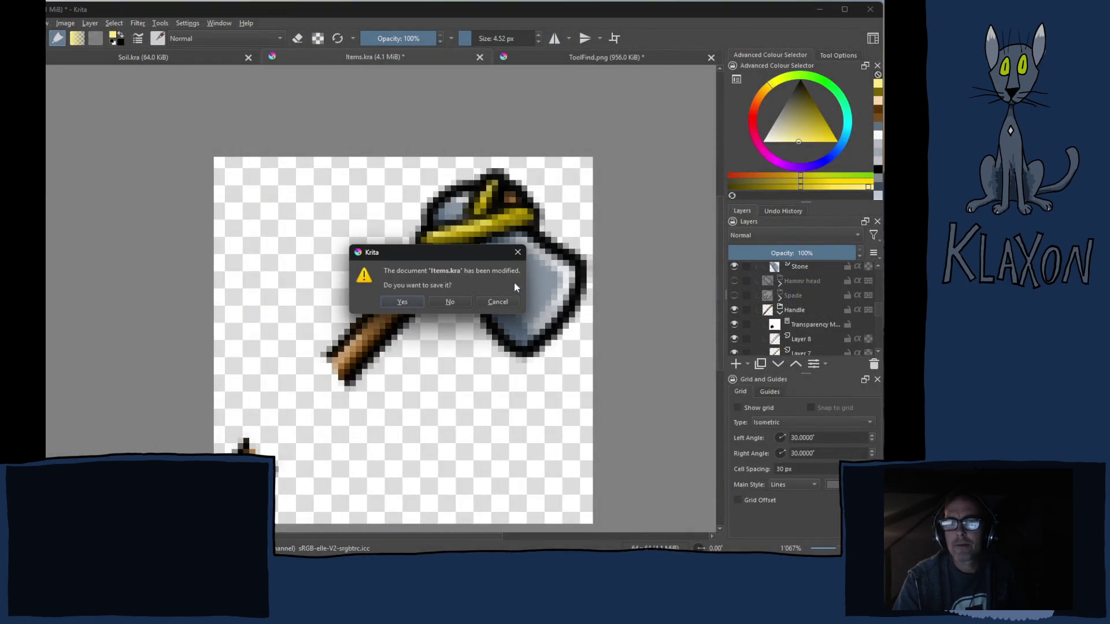
click(407, 301)
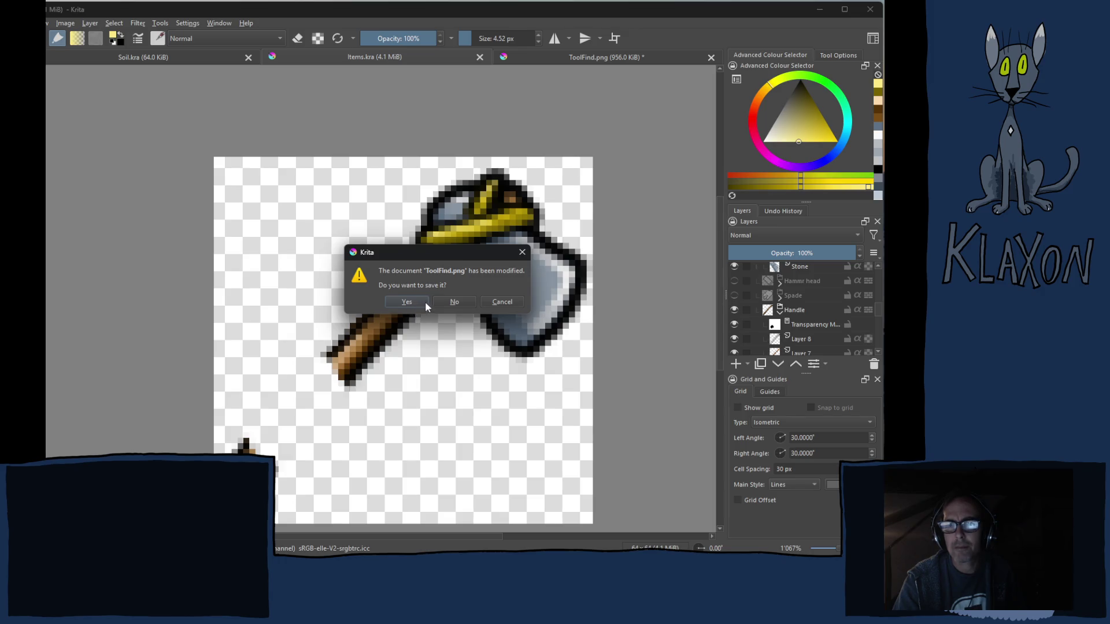
click(507, 302)
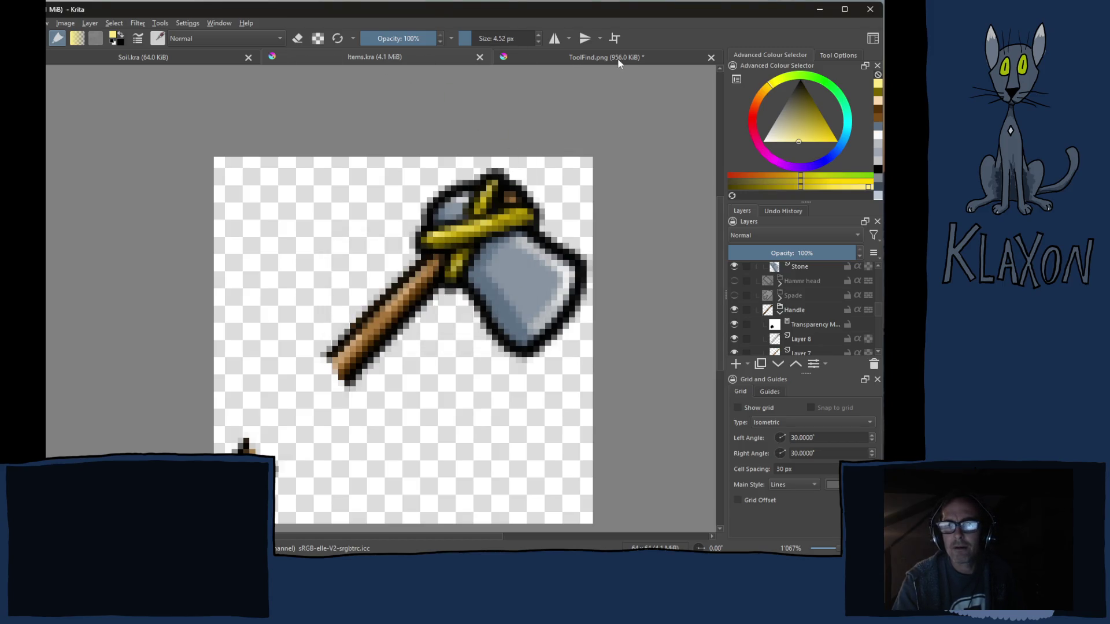
Switch to the ToolFind.png document and start saving it under a new name.
click(549, 60)
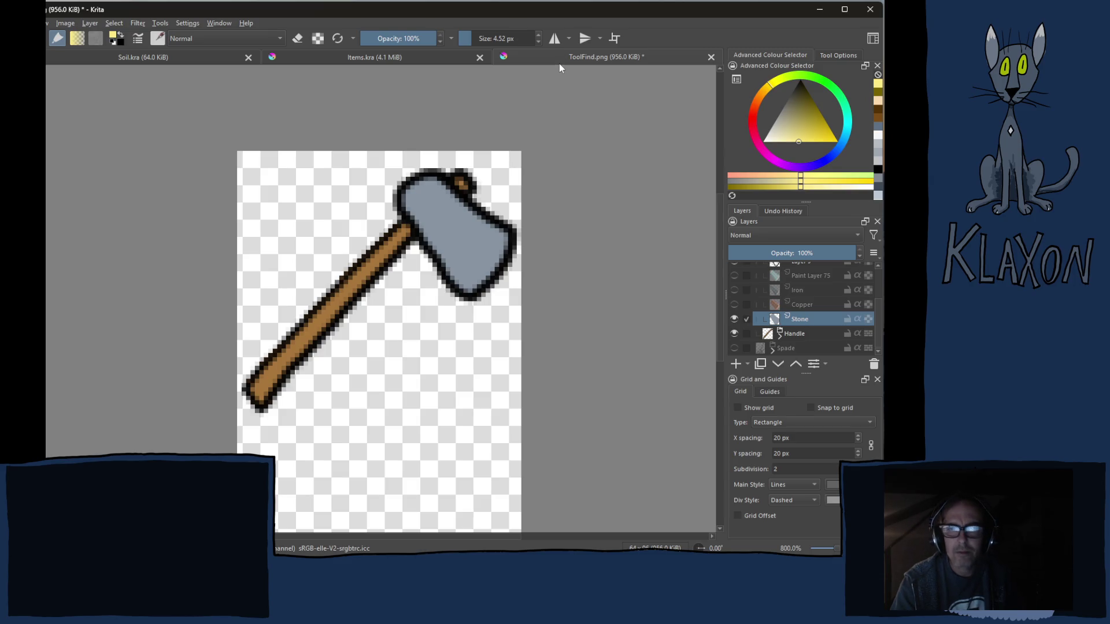
key(ctrl)
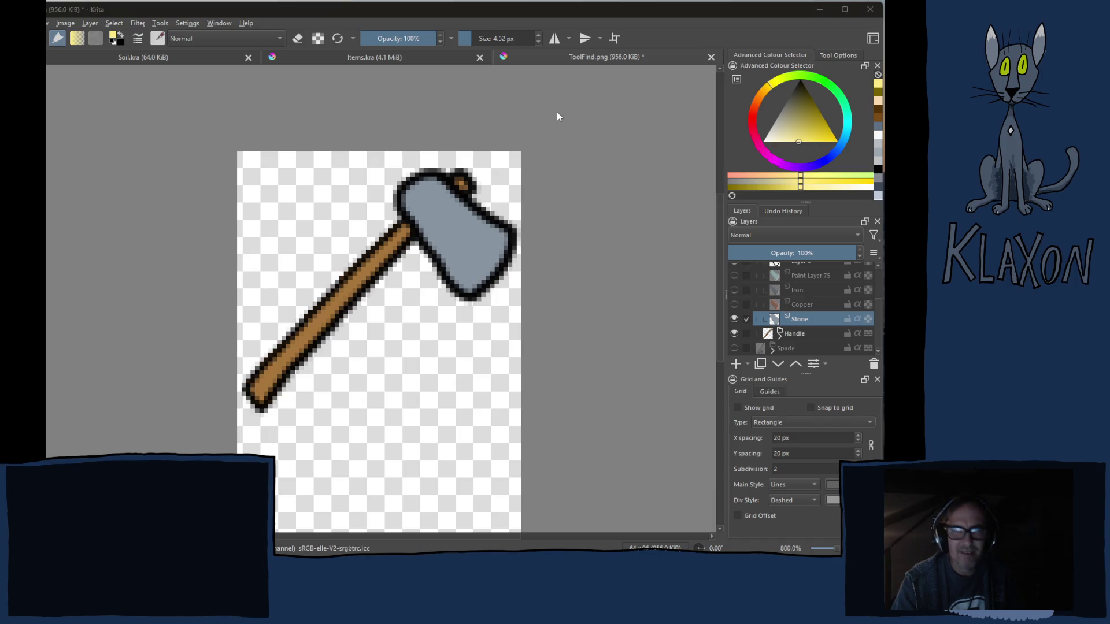
key(ctrl+shift+s)
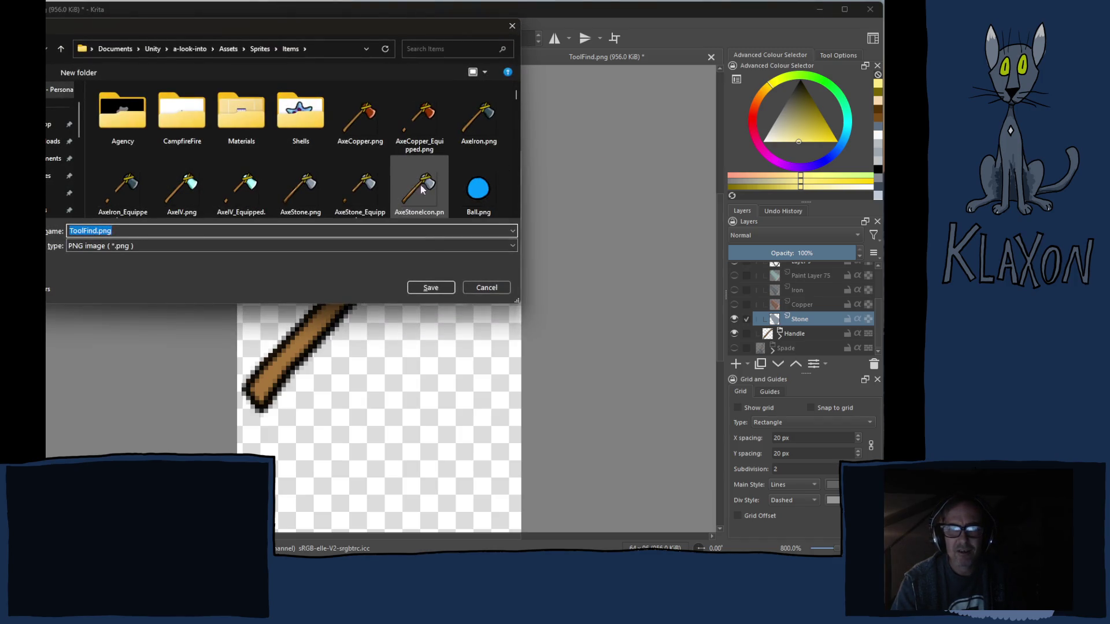